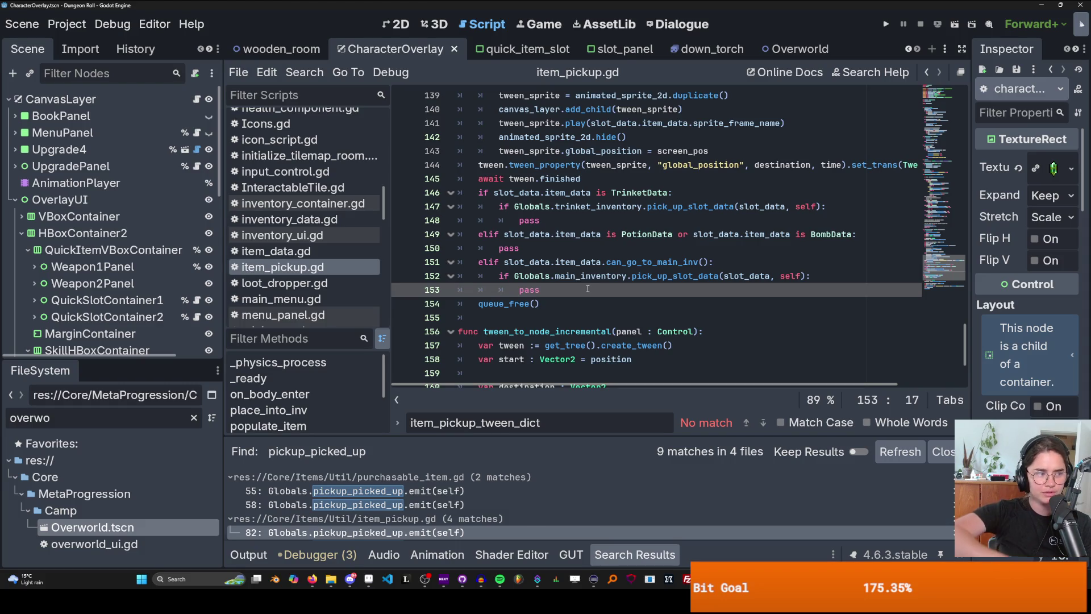
- Inspect the tween_property call on line 144 and screen_pos on line 137
scroll(616, 306, "up", 2)
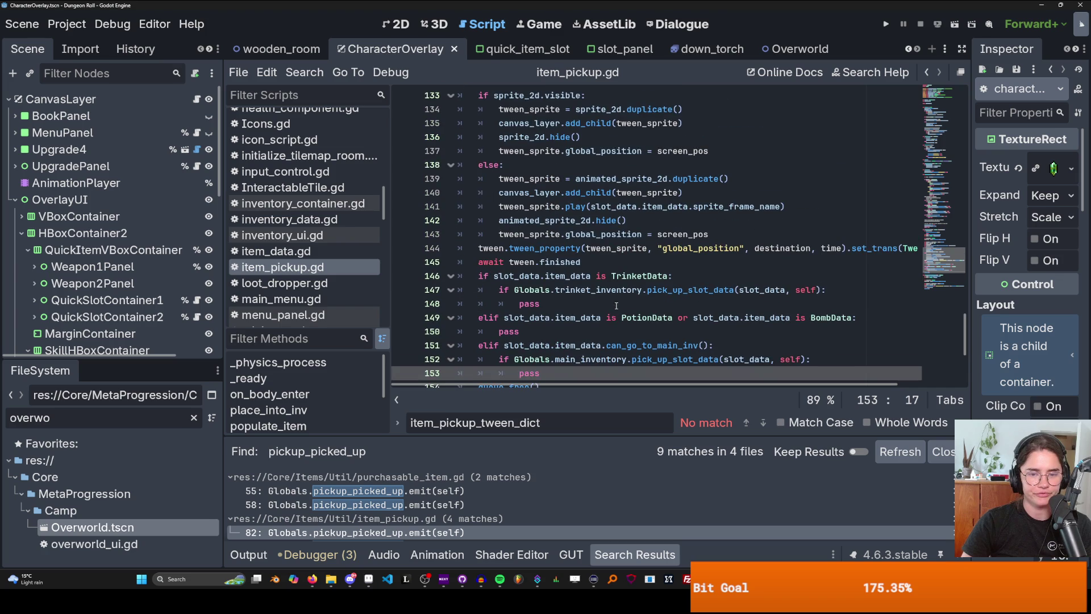
scroll(614, 322, "down", 1)
double_click(545, 207)
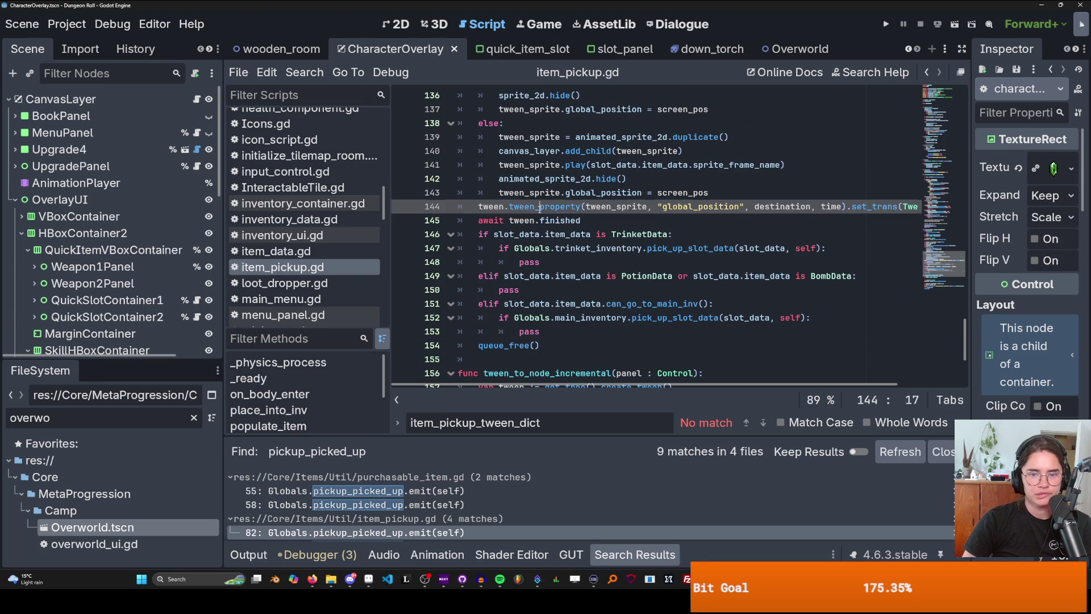
scroll(605, 272, "up", 2)
scroll(605, 273, "up", 2)
left_click_drag(588, 291, 500, 230)
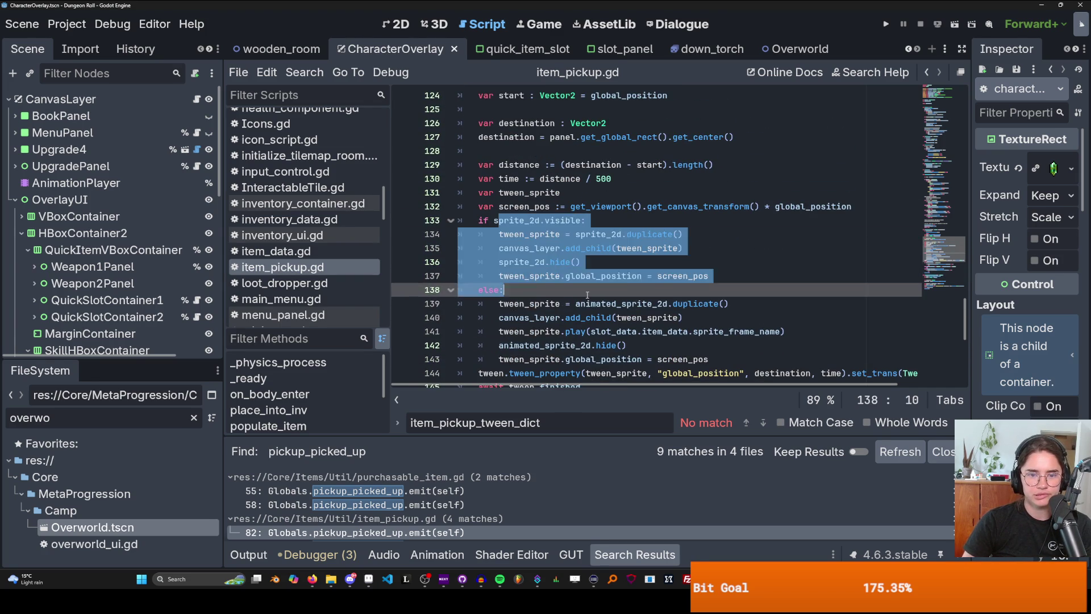
left_click(588, 291)
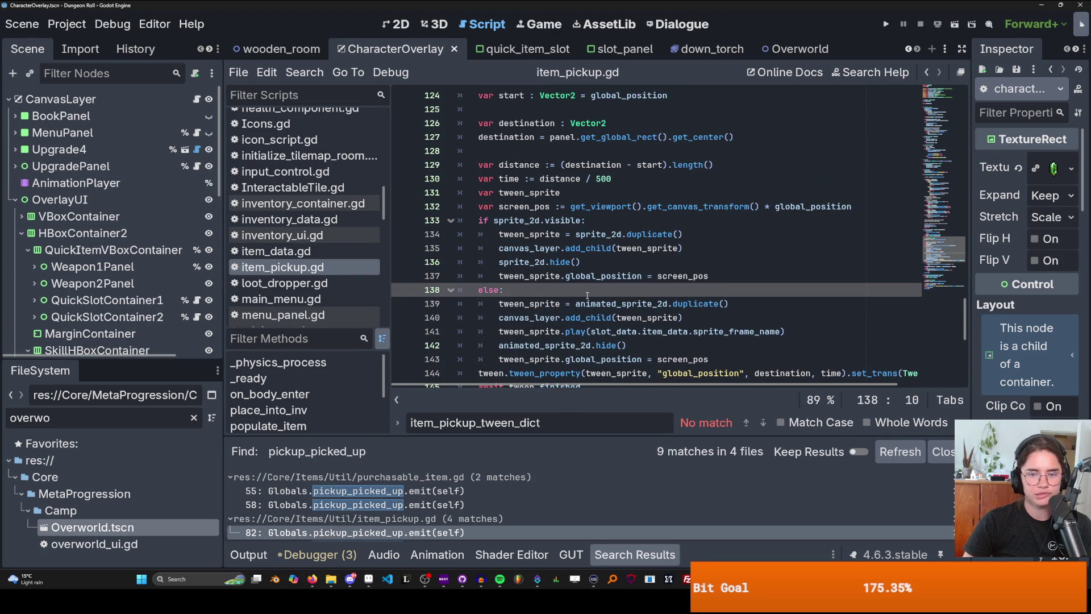
double_click(682, 276)
- Inspect the screen_pos declaration on line 132 and the tween variable on line 123
scroll(654, 287, "up", 2)
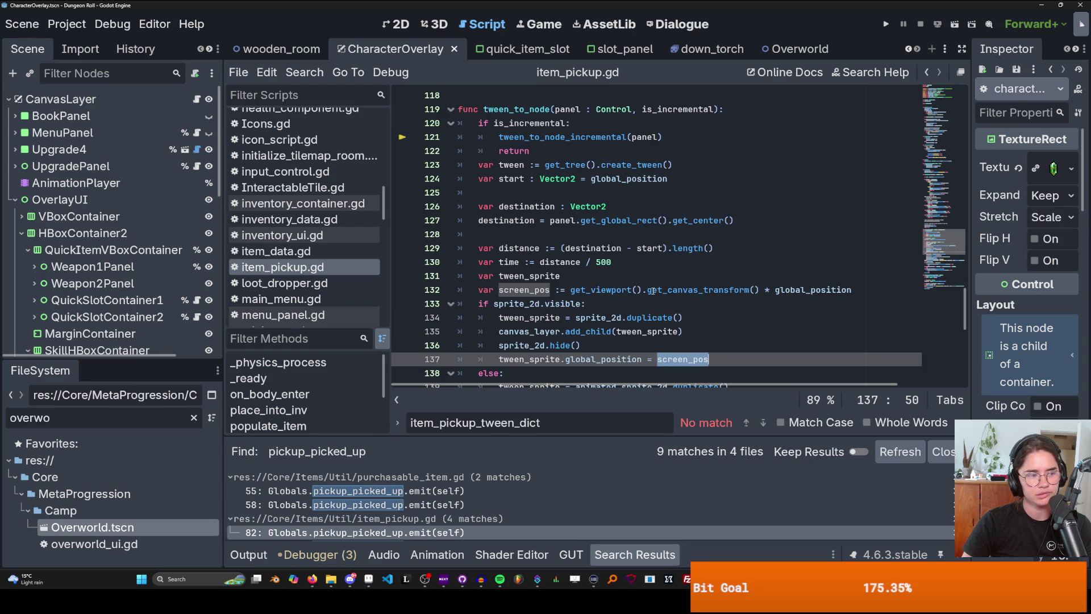
scroll(653, 291, "up", 1)
scroll(653, 291, "down", 1)
scroll(653, 291, "up", 1)
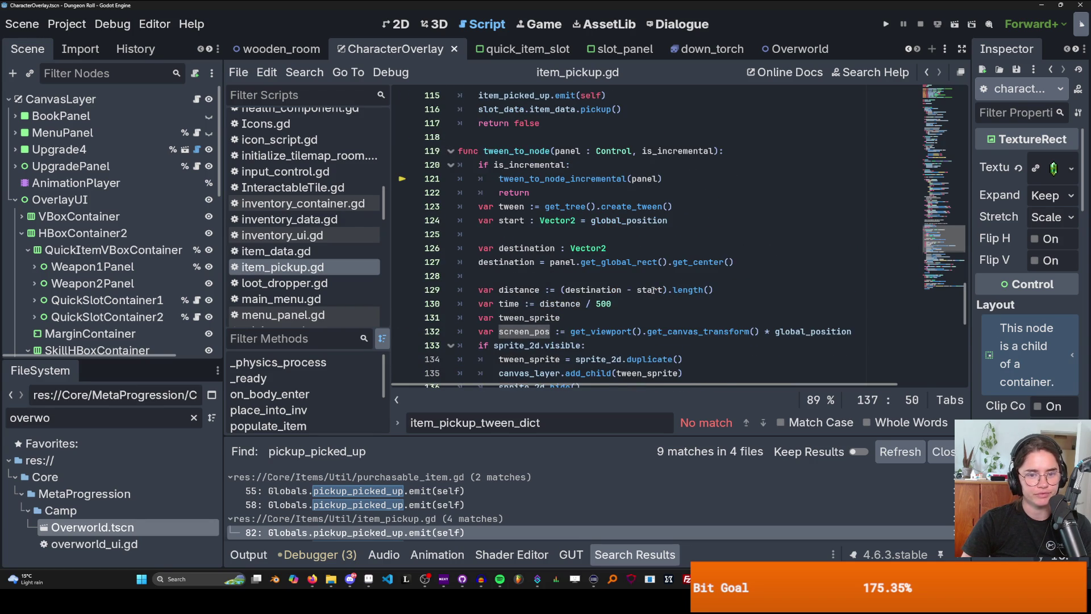
scroll(489, 273, "down", 1)
double_click(539, 290)
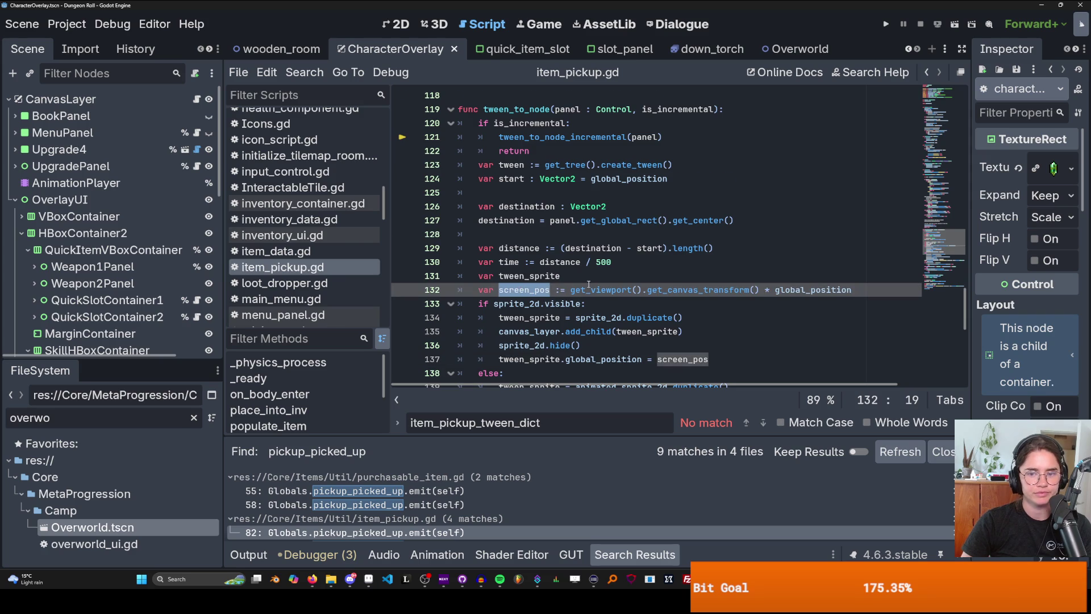
scroll(589, 284, "down", 1)
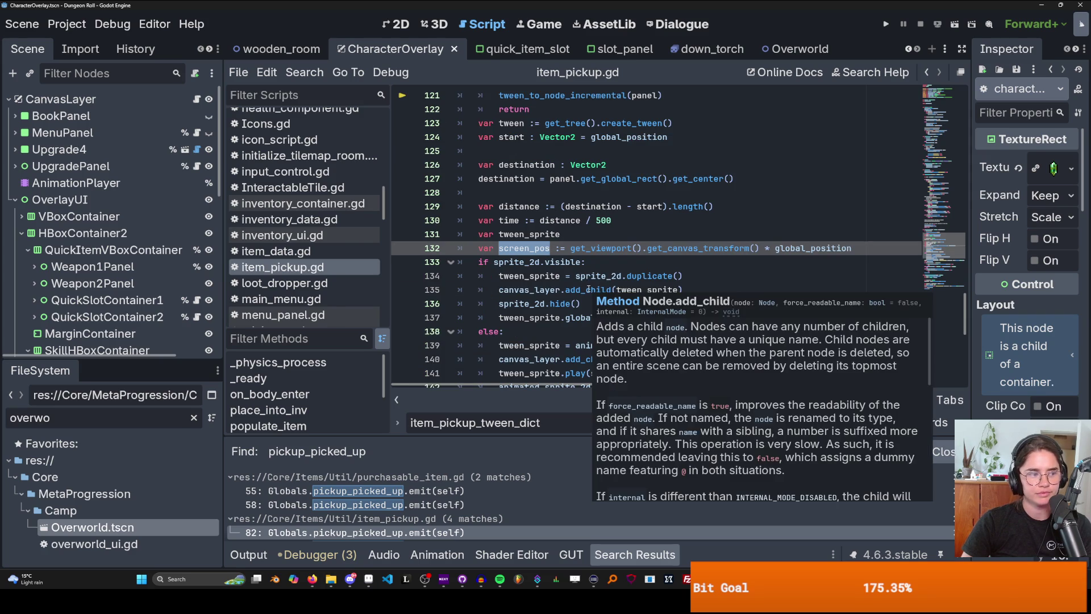
scroll(589, 290, "up", 1)
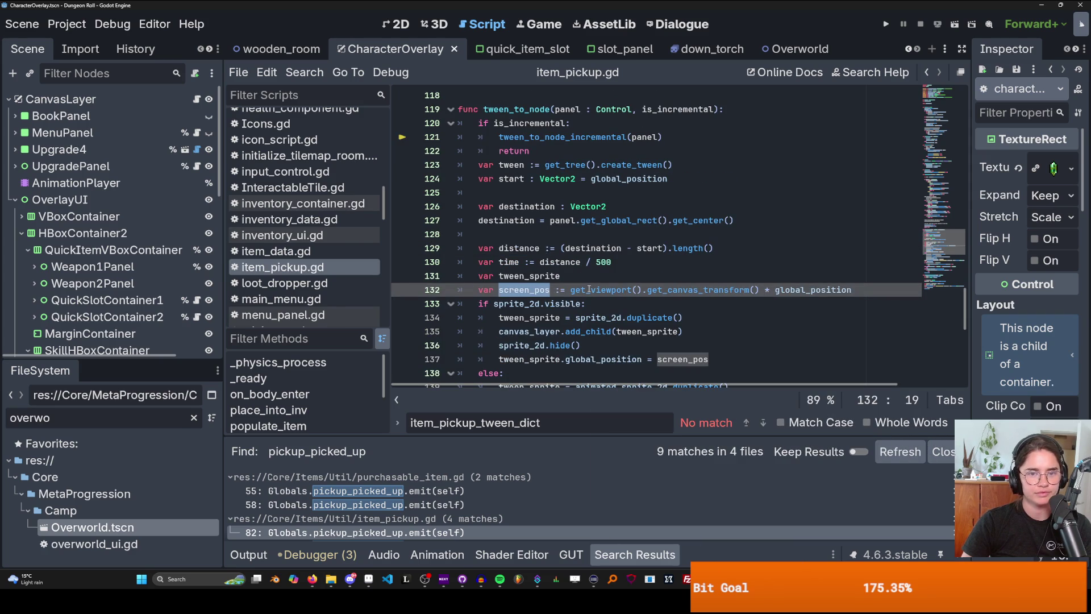
left_click(508, 171)
scroll(585, 249, "down", 5)
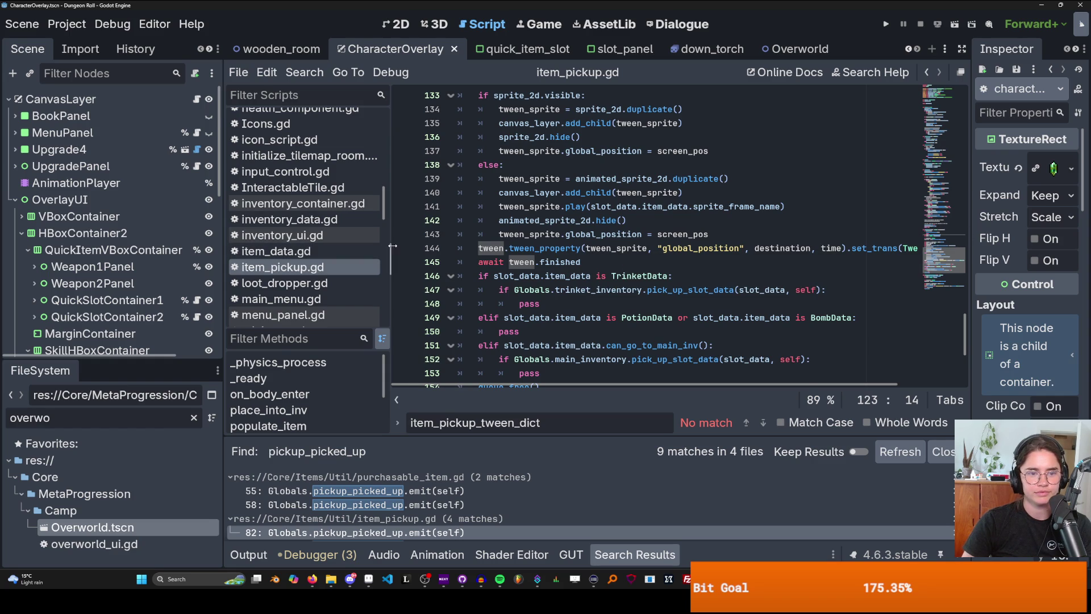
- Widen the code area by shrinking the script list, and select destination on line 144
left_click_drag(392, 245, 307, 245)
scroll(570, 269, "down", 1)
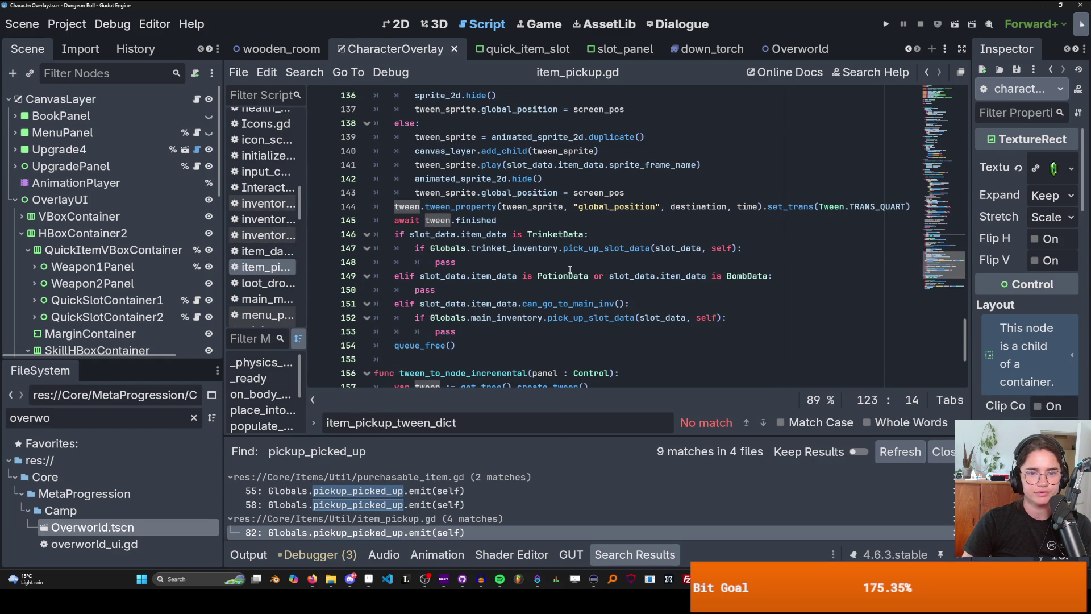
left_click(672, 205)
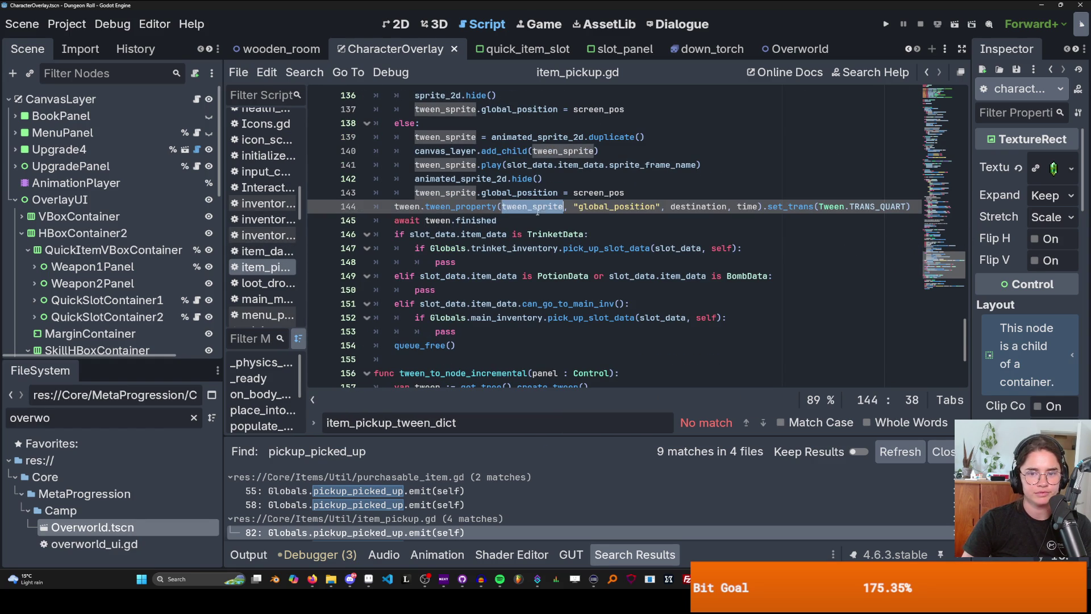
double_click(676, 205)
scroll(591, 232, "up", 5)
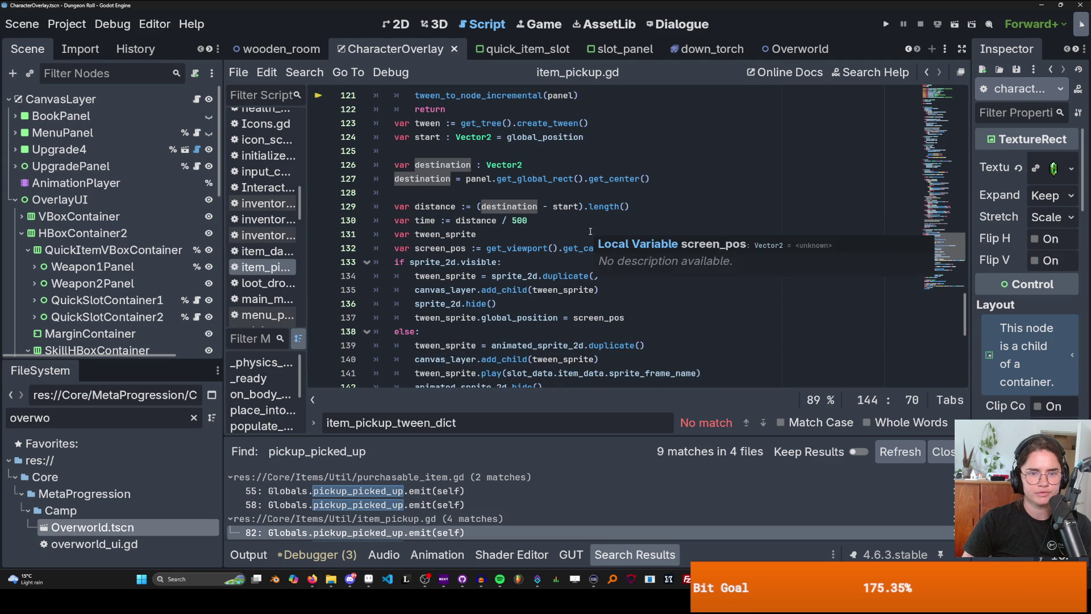
- Select panel on line 127, the tween_to_node_incremental call, and tween_to_node on line 119
left_click(478, 179)
double_click(478, 178)
scroll(526, 218, "up", 2)
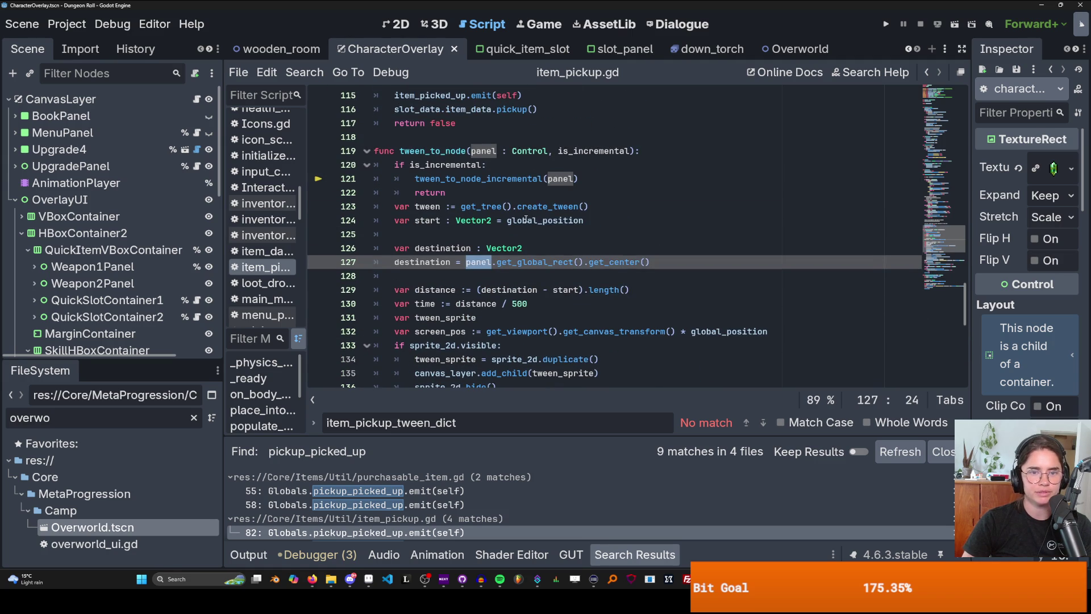
double_click(498, 179)
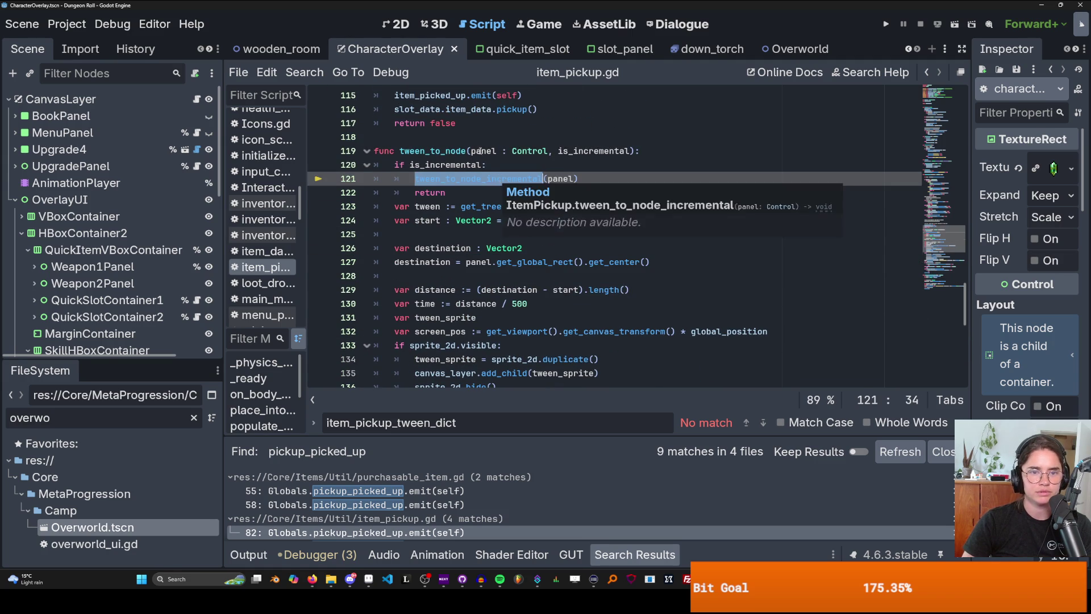
left_click(498, 180, "ctrl")
- Search item_pickup.gd for tween_to_node and step to the tween_to_node_incremental call on line 121
scroll(574, 227, "up", 9)
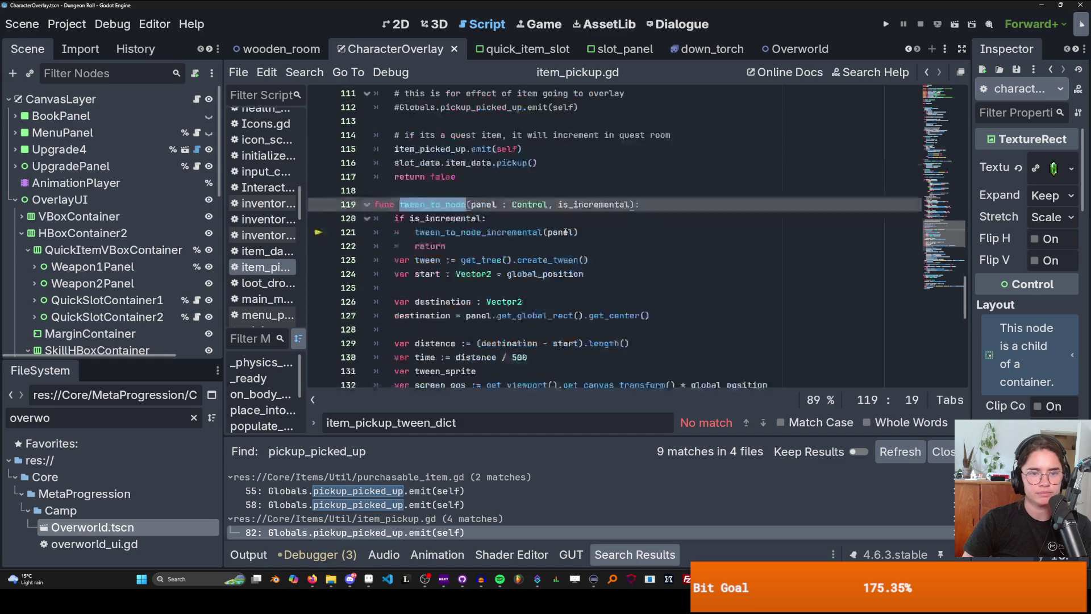
key("ctrl+f")
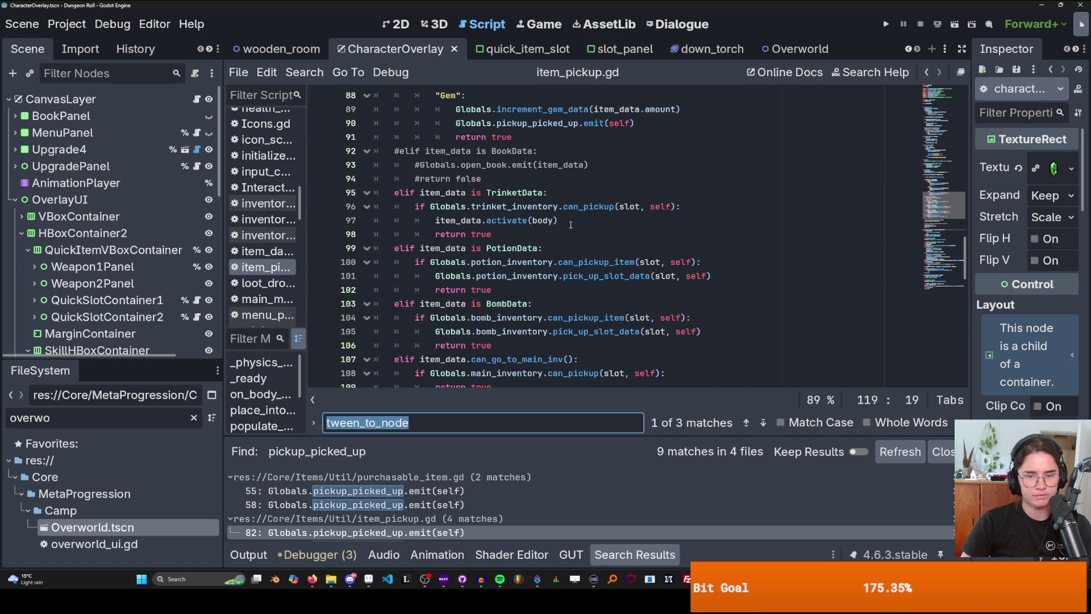
key("Return")
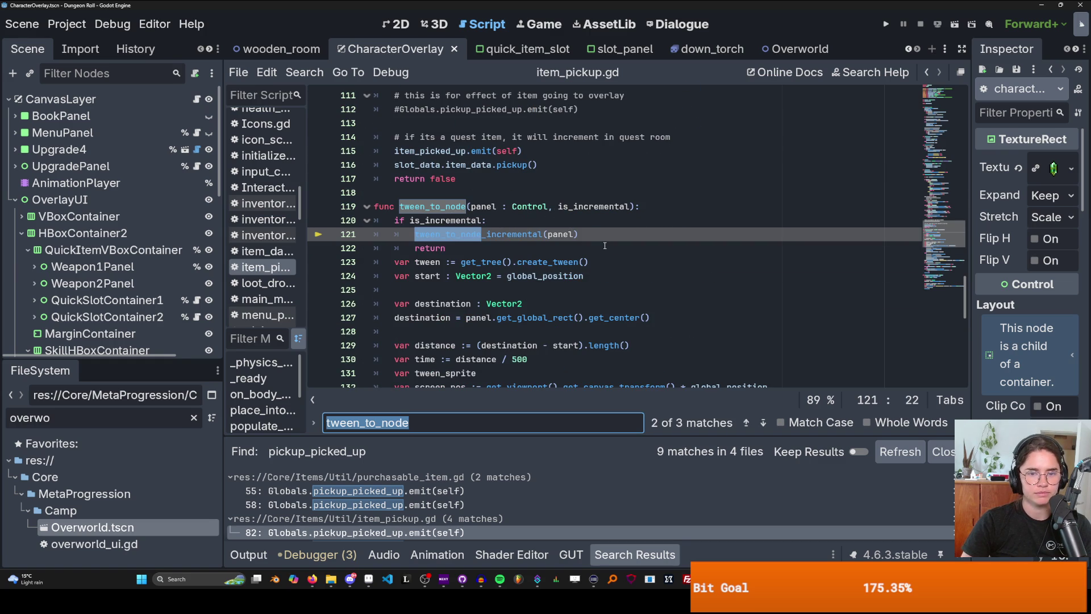
key("Return")
key("Return")
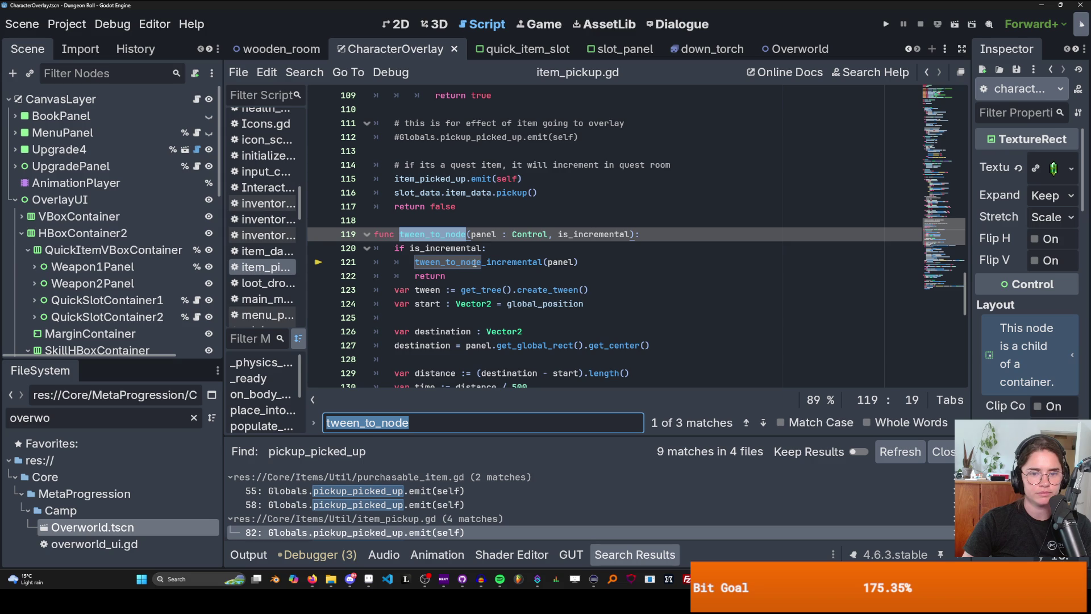
key("Return")
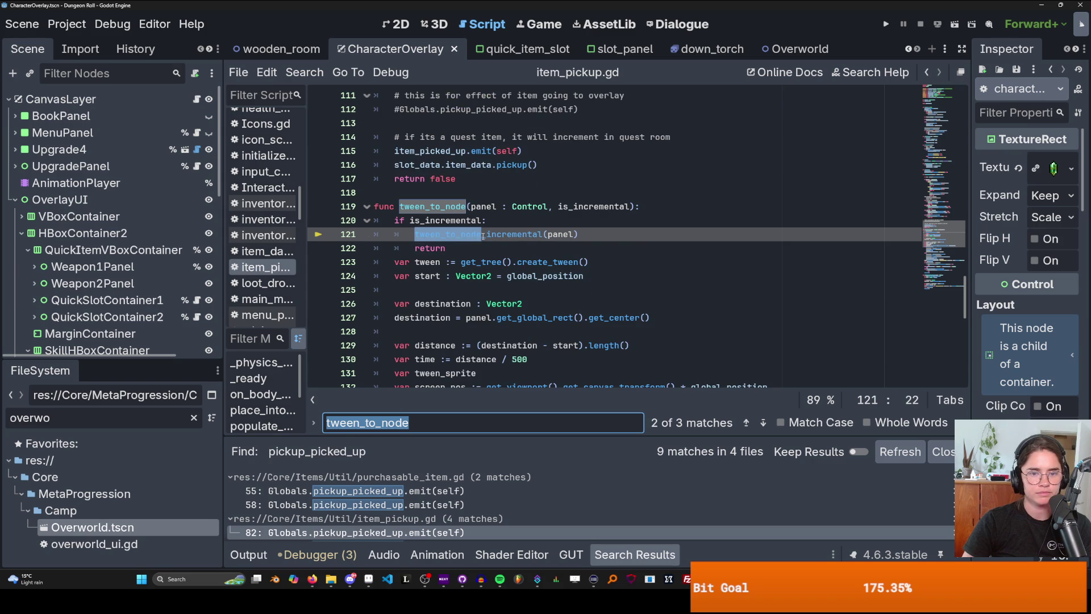
double_click(485, 234)
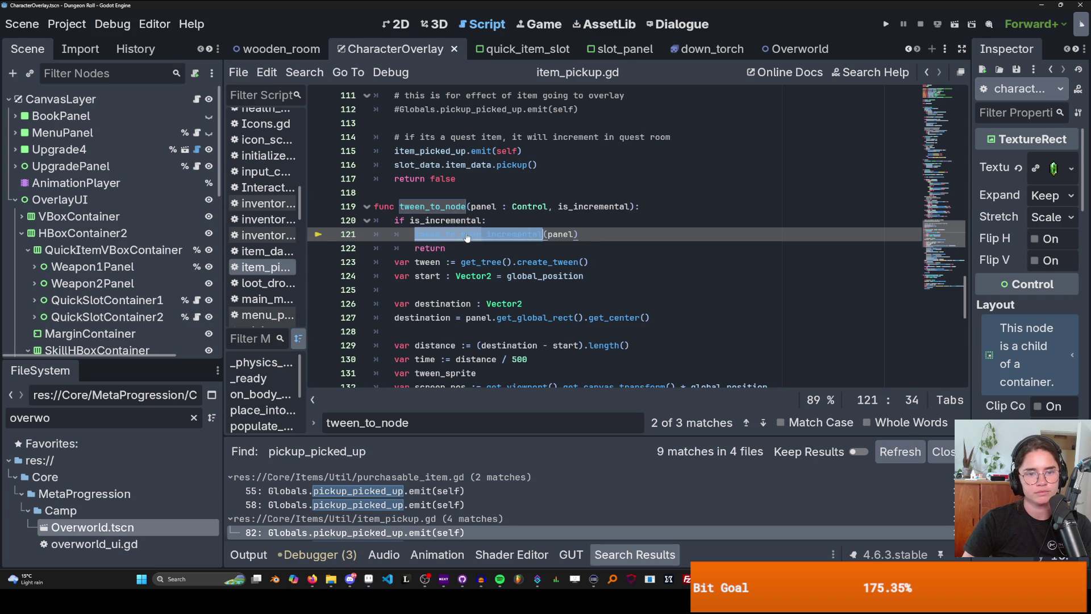
left_click(482, 220)
- Search again from the function header, cycling all three matches back to line 119, and open the Search menu
scroll(570, 249, "up", 13)
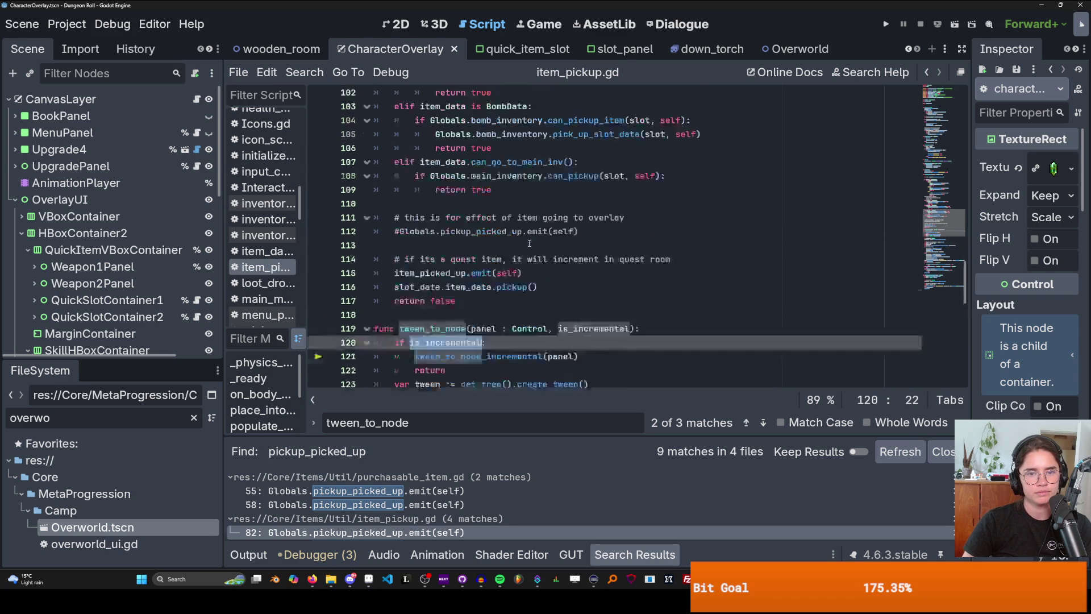
scroll(569, 249, "down", 10)
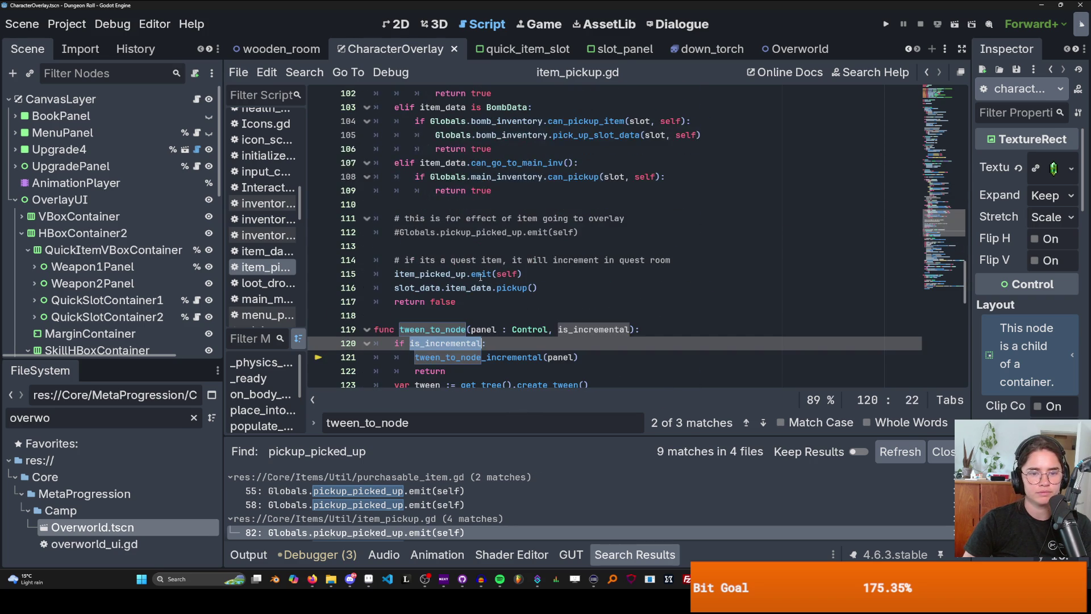
double_click(443, 331)
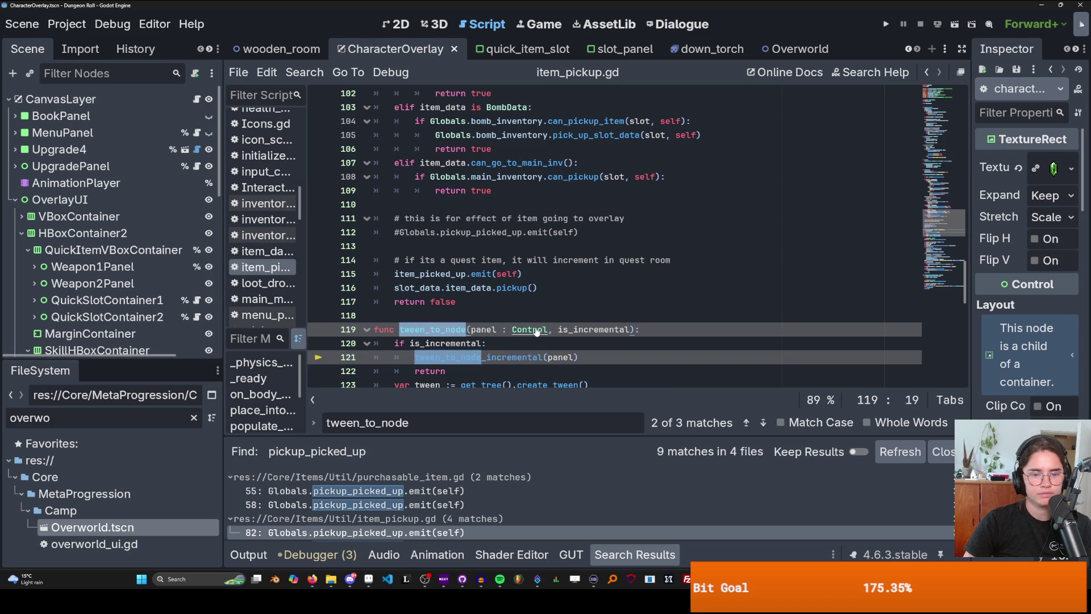
key("ctrl+f")
key("Return")
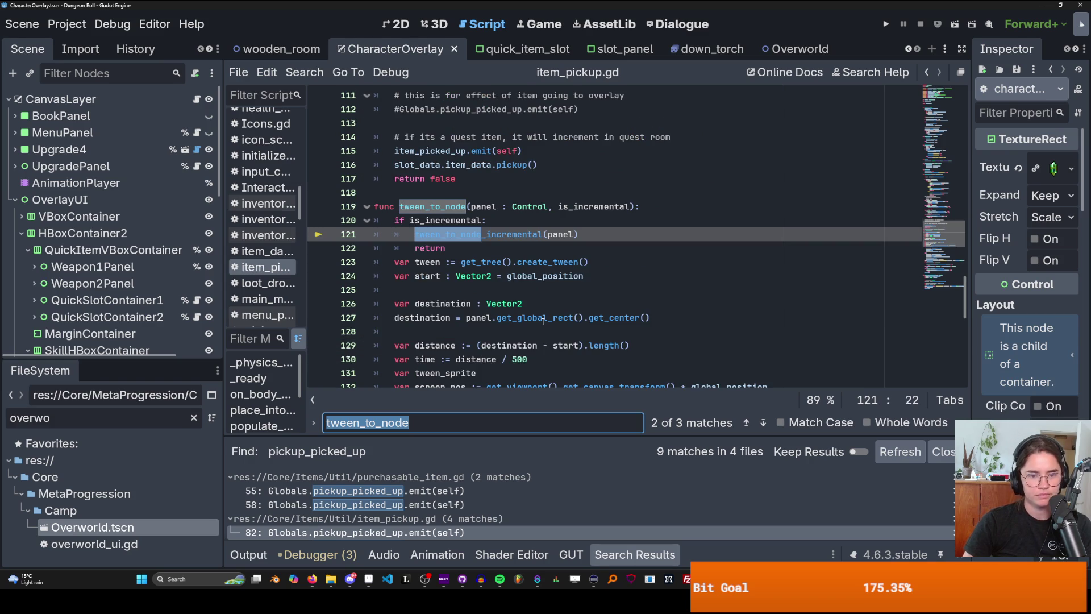
key("Return")
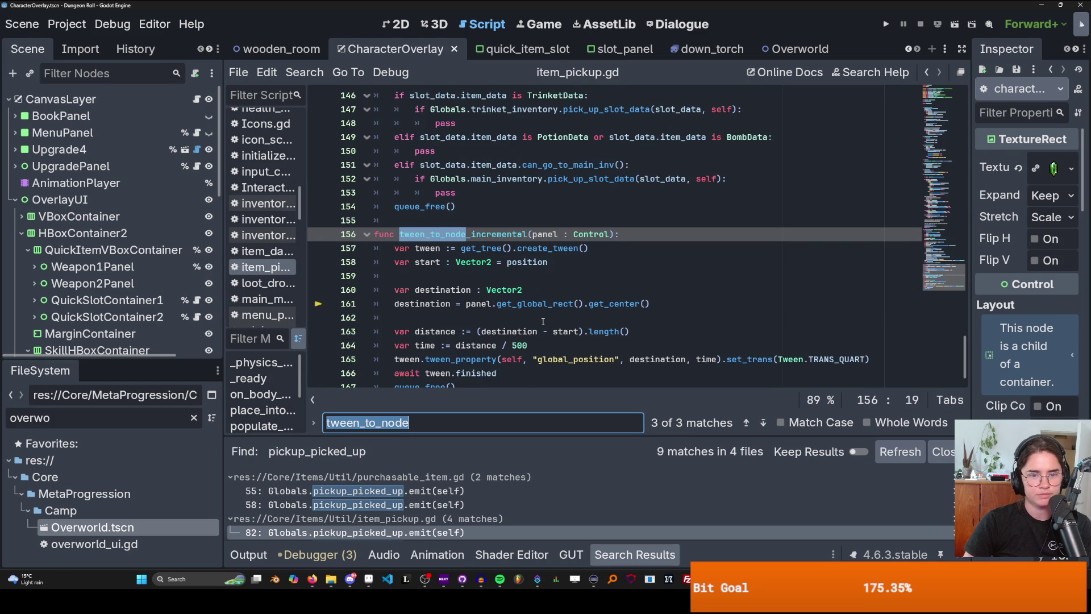
key("Return")
key("Return")
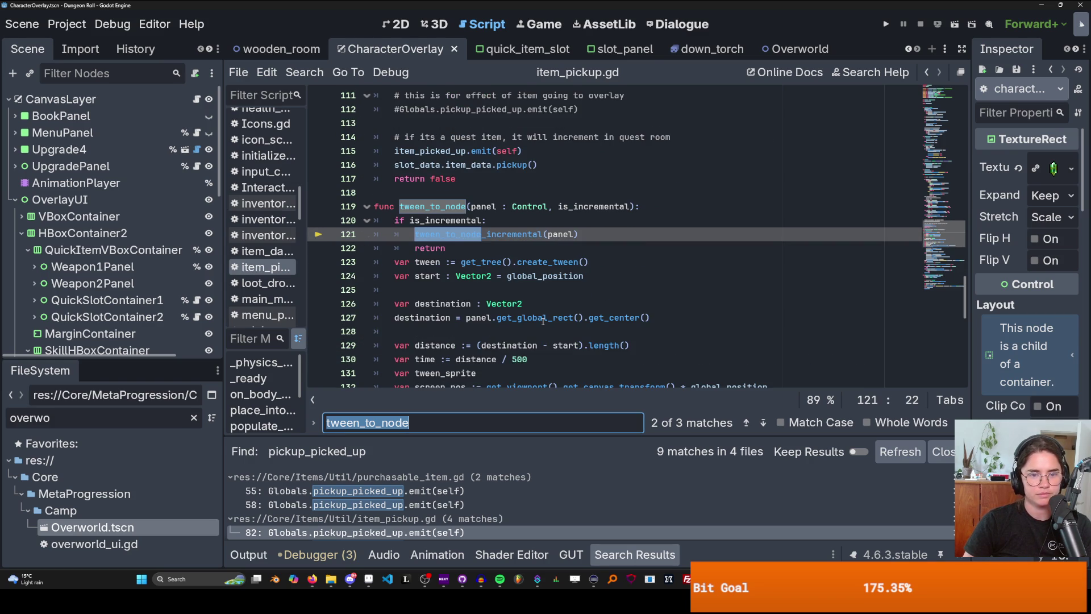
double_click(432, 207)
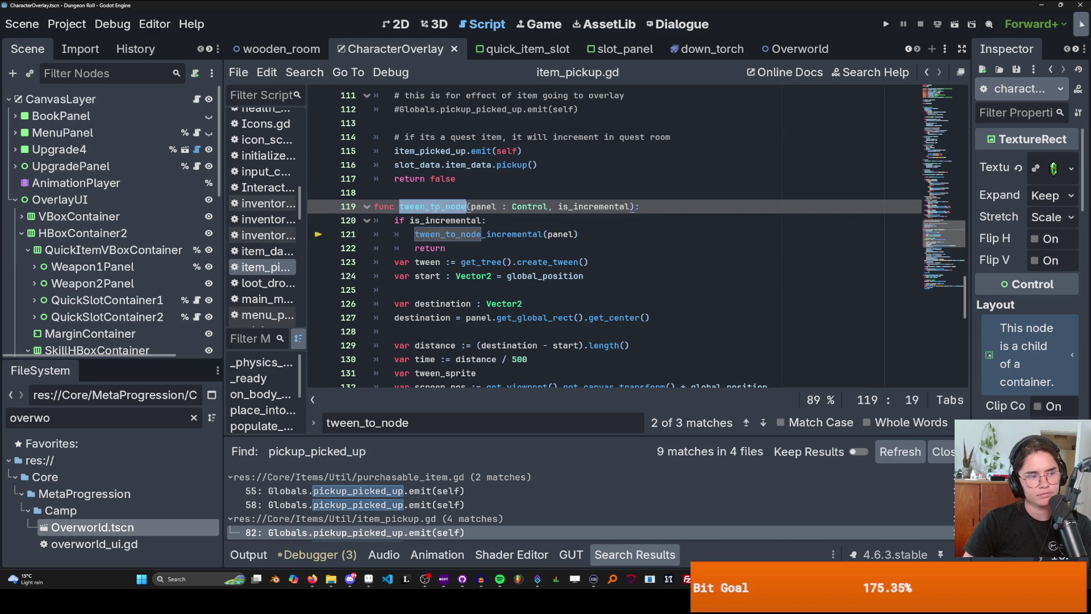
left_click(305, 73)
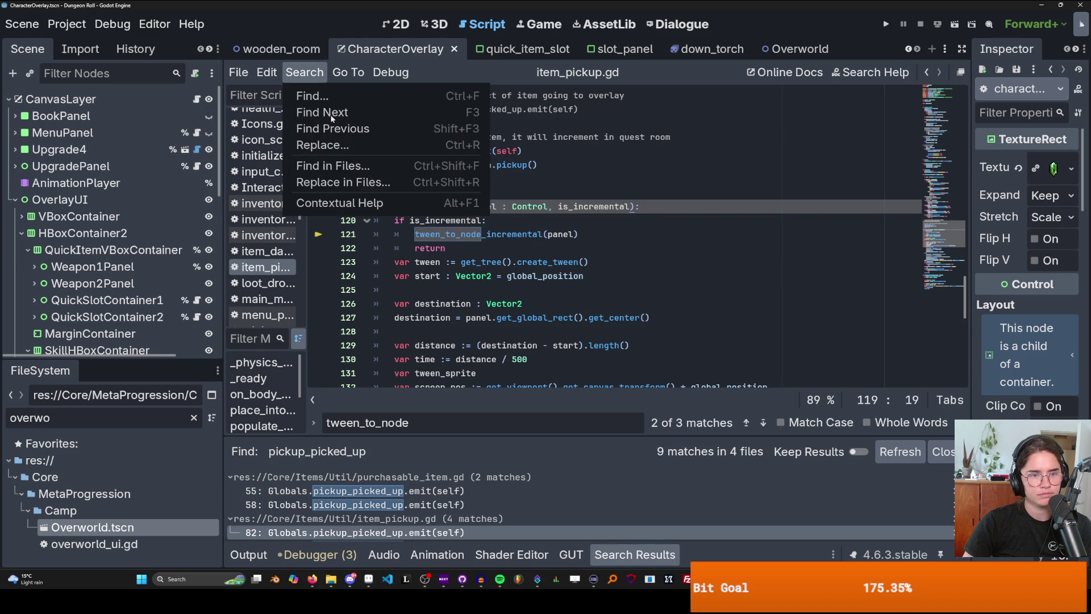
- Find tween_to_node across the project, show all five results, and open inventory_container.gd's line 27 call
left_click(333, 165)
left_click(549, 363)
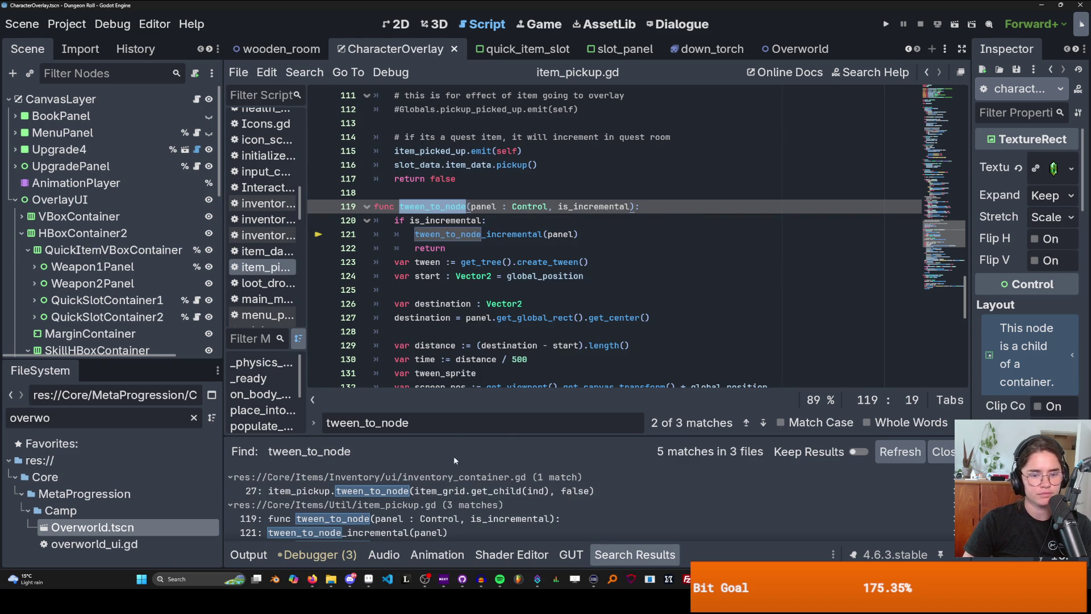
left_click_drag(470, 435, 458, 348)
left_click(454, 404)
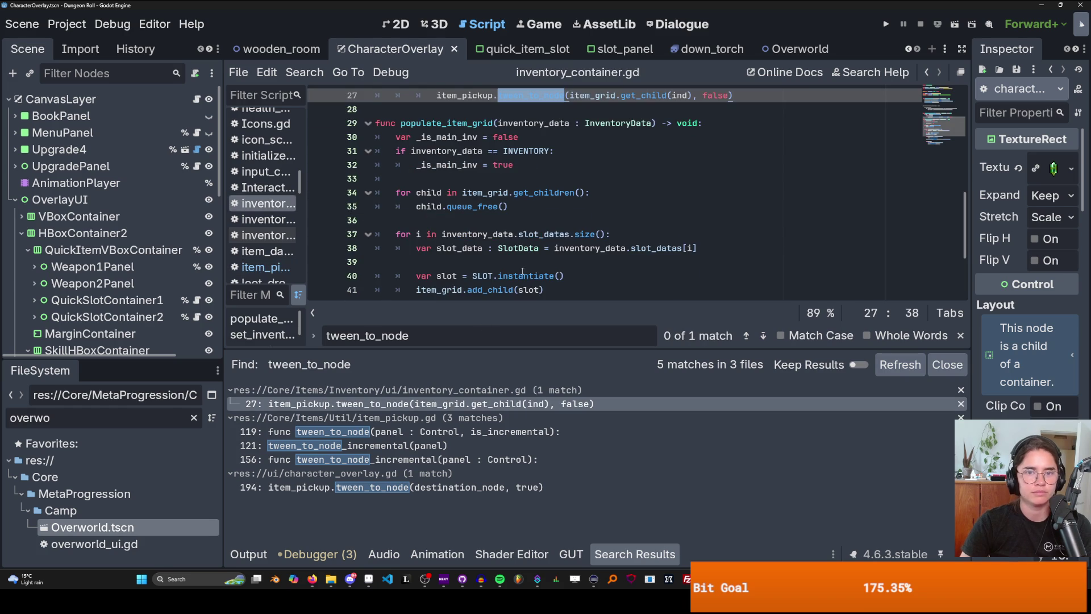
scroll(522, 272, "up", 1)
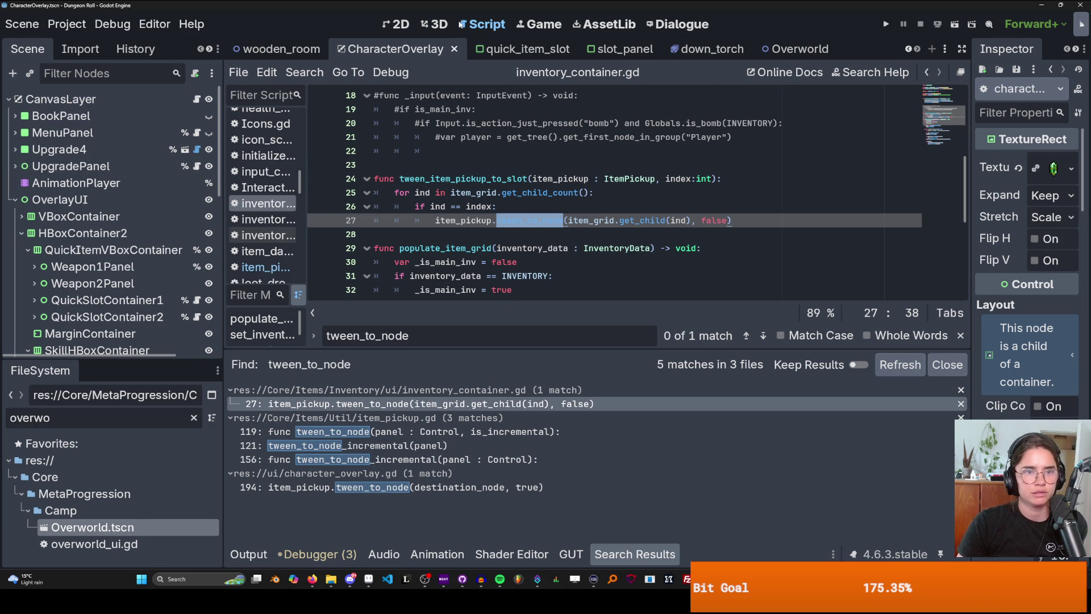
- Return to item_pickup.gd and copy the Globals.pickup_picked_up.emit(self) statement from line 82
left_click(398, 431)
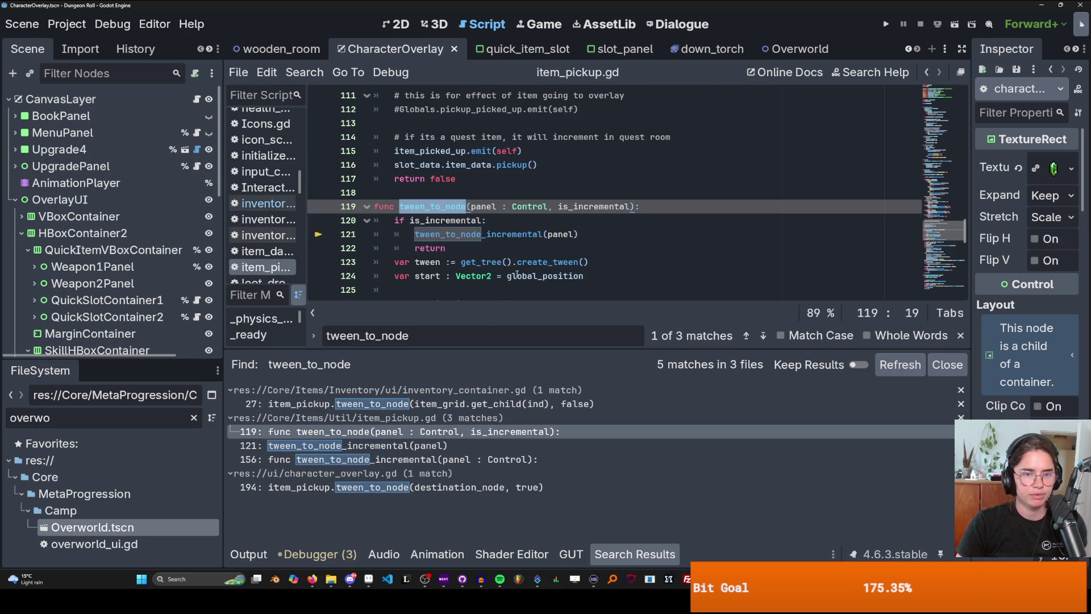
double_click(441, 231)
scroll(449, 233, "up", 8)
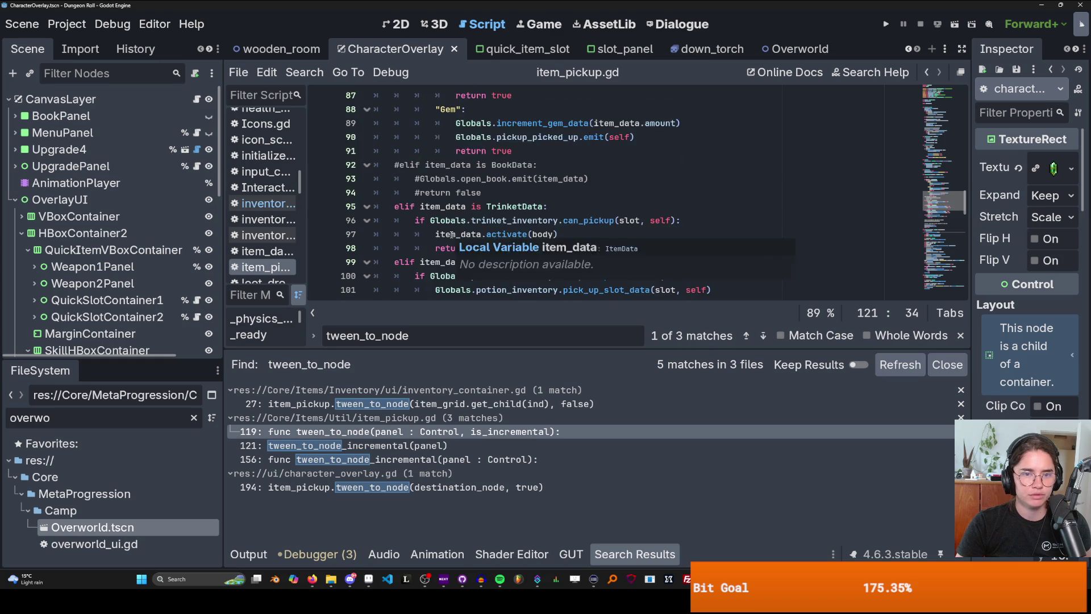
scroll(452, 235, "up", 3)
double_click(534, 153)
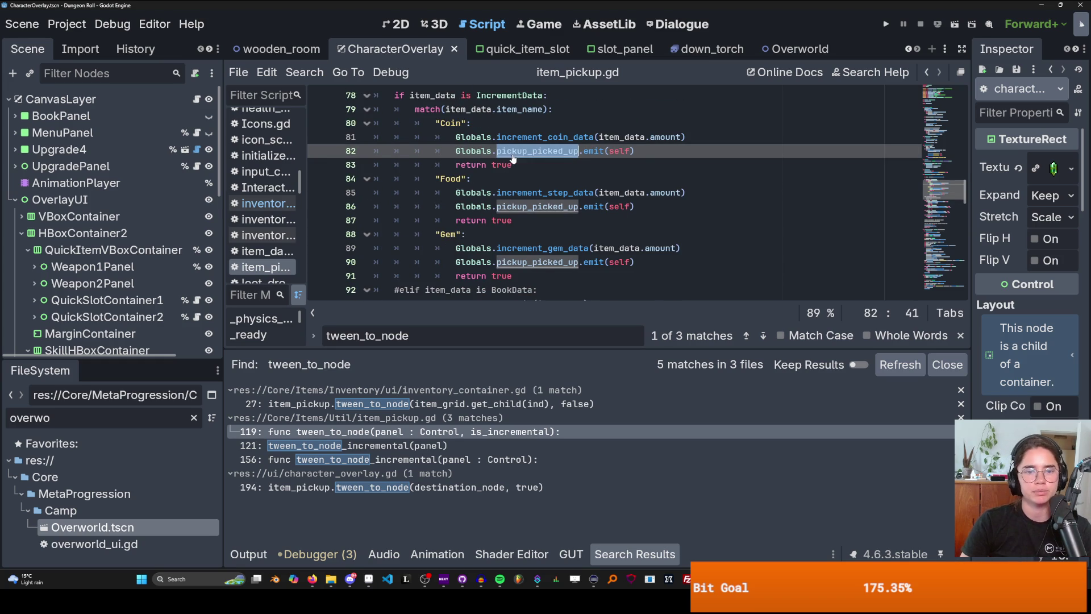
key("End")
key("shift+Home")
key("ctrl+c")
- Paste the emit statement on a new line after item_data.activate(body) in the TrinketData branch
scroll(505, 206, "down", 4)
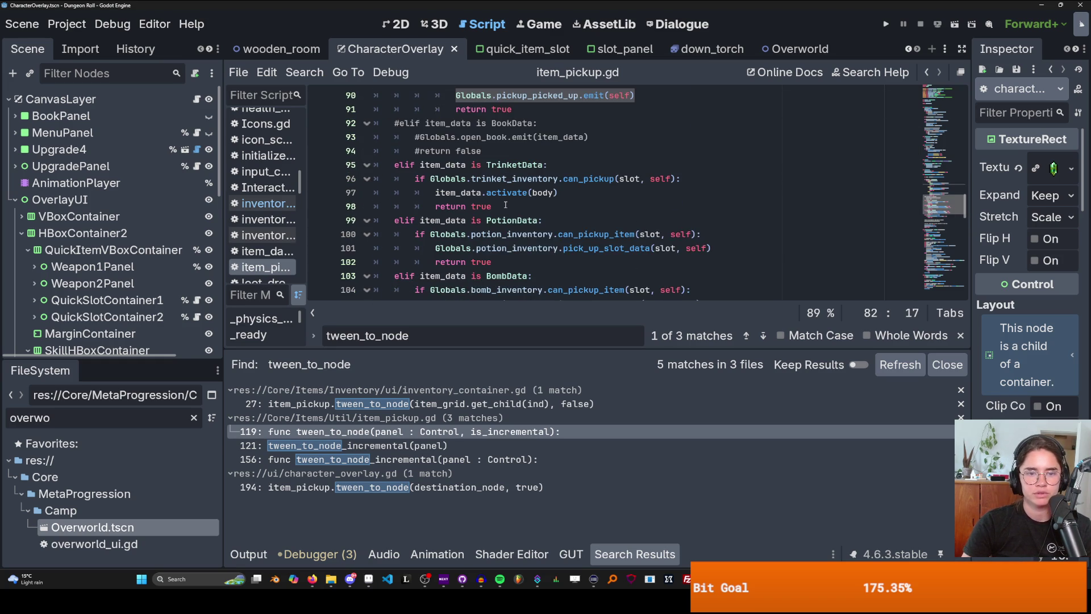
double_click(512, 179)
scroll(519, 192, "down", 1)
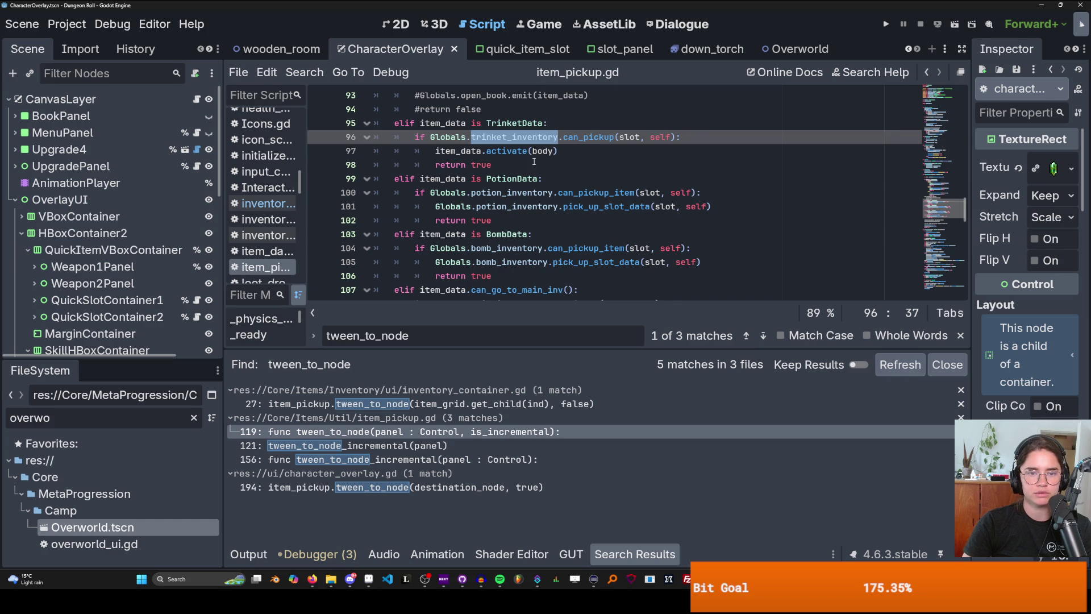
left_click(571, 151)
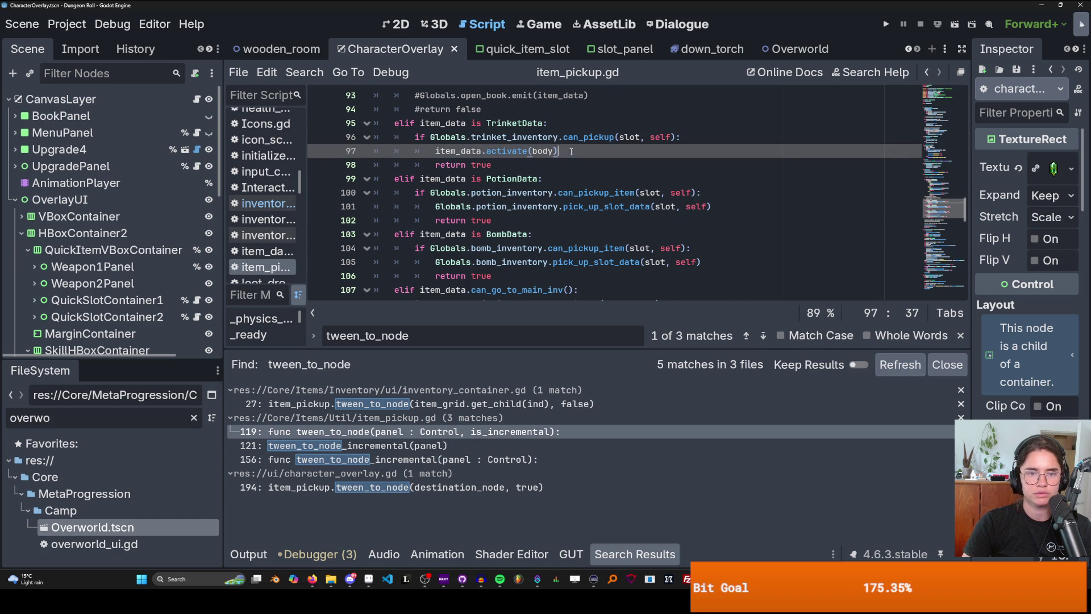
key("Return")
key("ctrl+v")
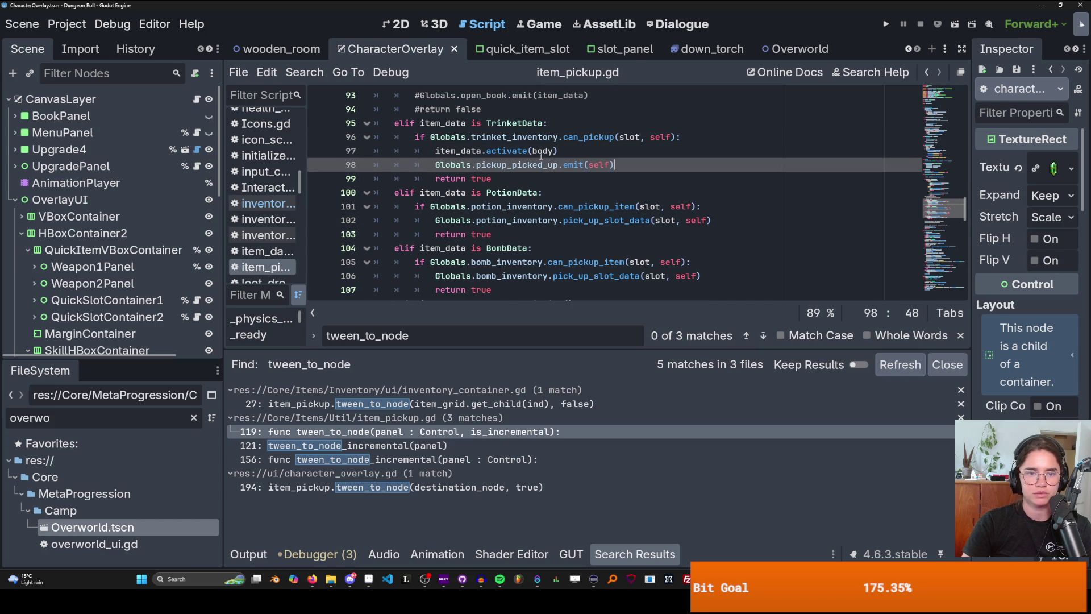
scroll(556, 209, "down", 8)
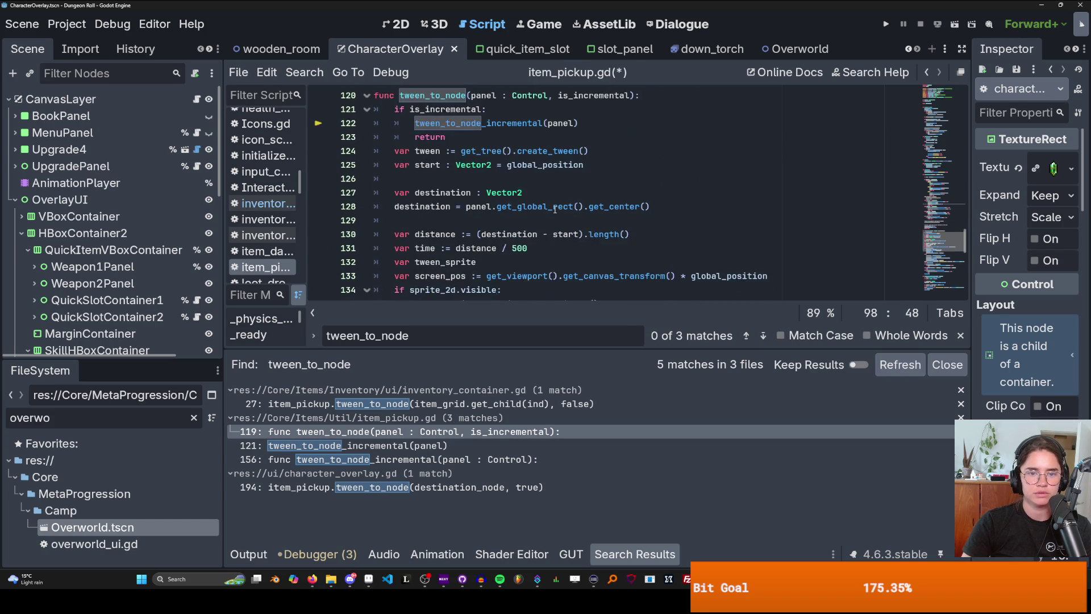
scroll(561, 158, "up", 2)
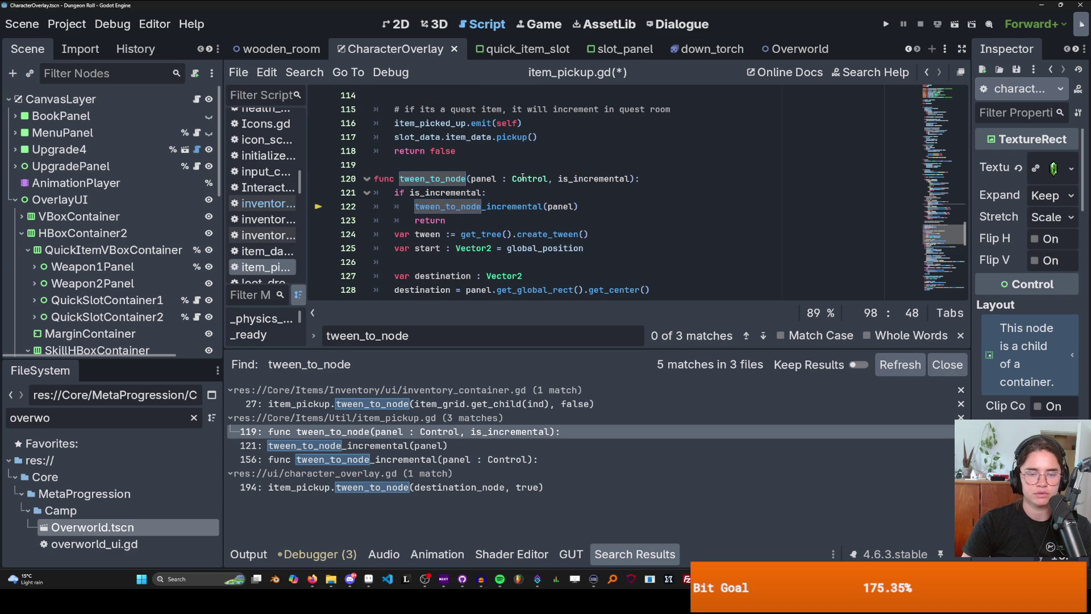
- Comment out the tween_to_node call and the if ind == index line, then save
left_click(432, 404)
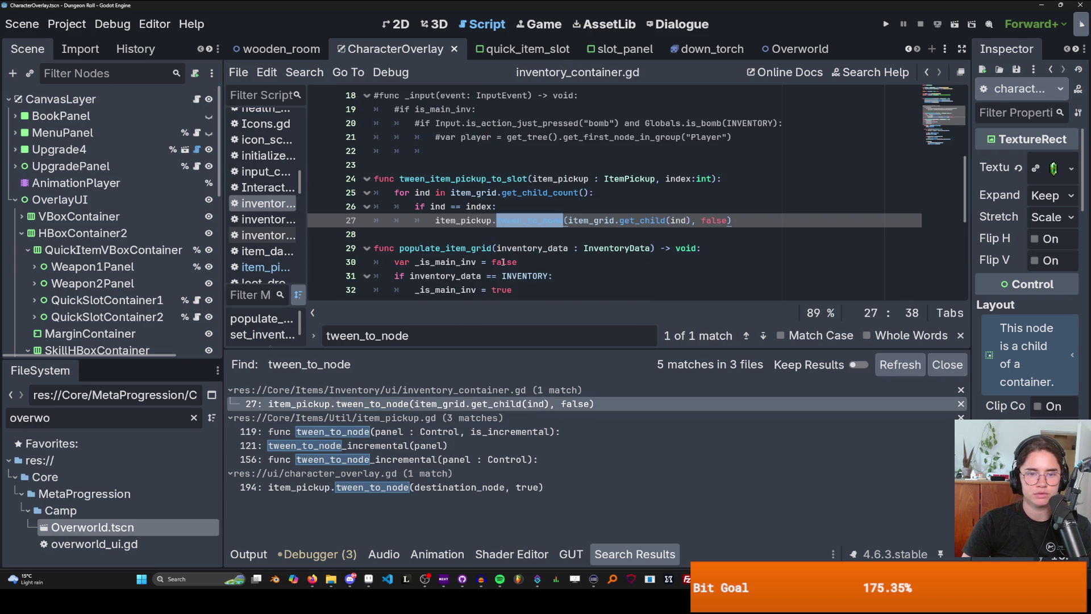
left_click(543, 225)
key("ctrl+k")
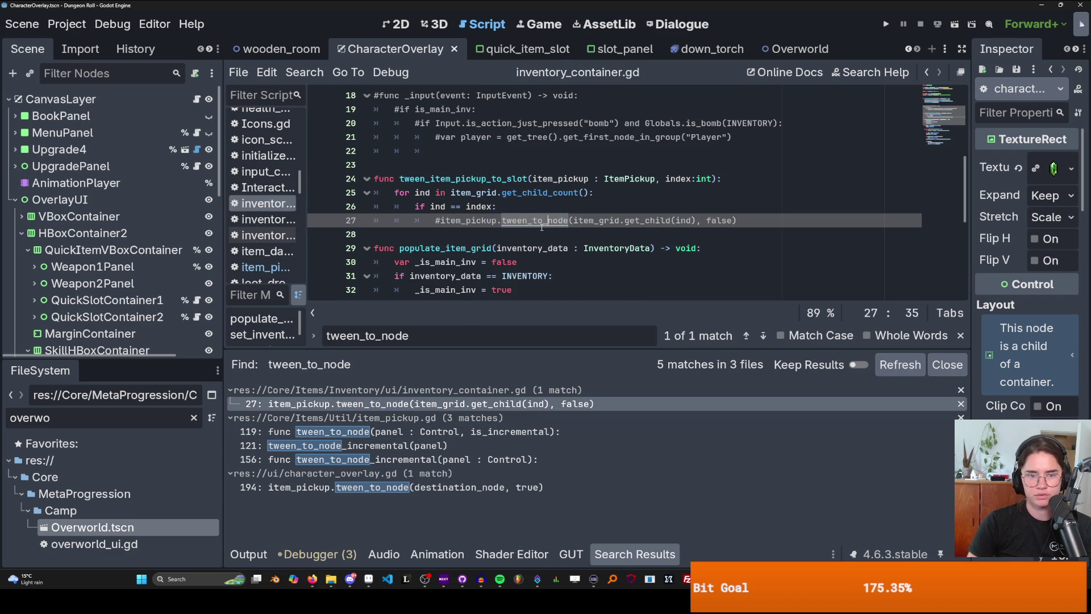
left_click(531, 213)
key("ctrl+k")
key("ctrl+s")
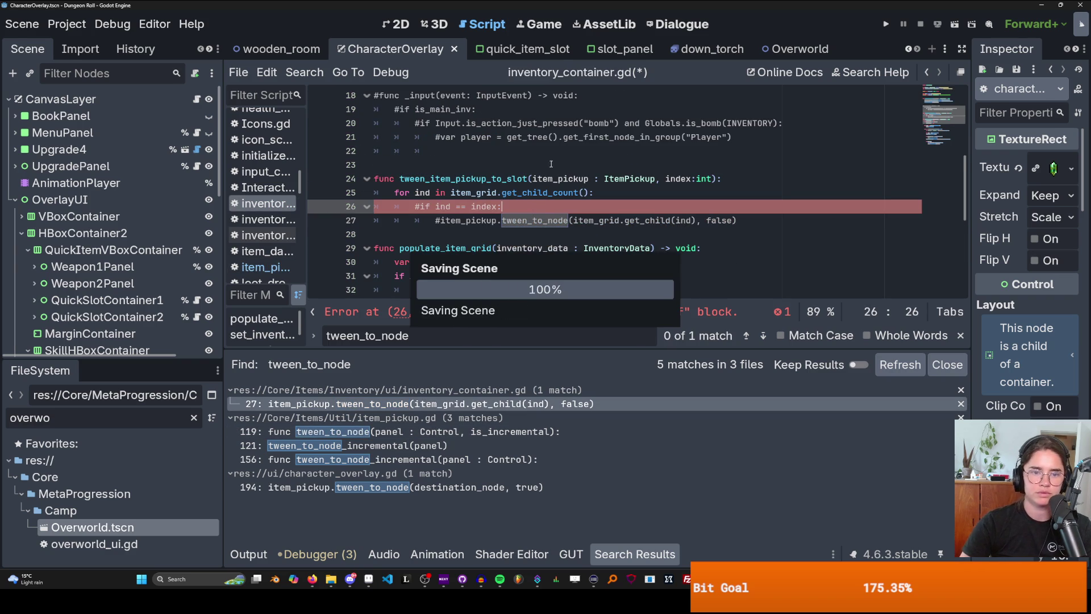
- Comment out the for loop line, add pass under the function header, and save
left_click(522, 197)
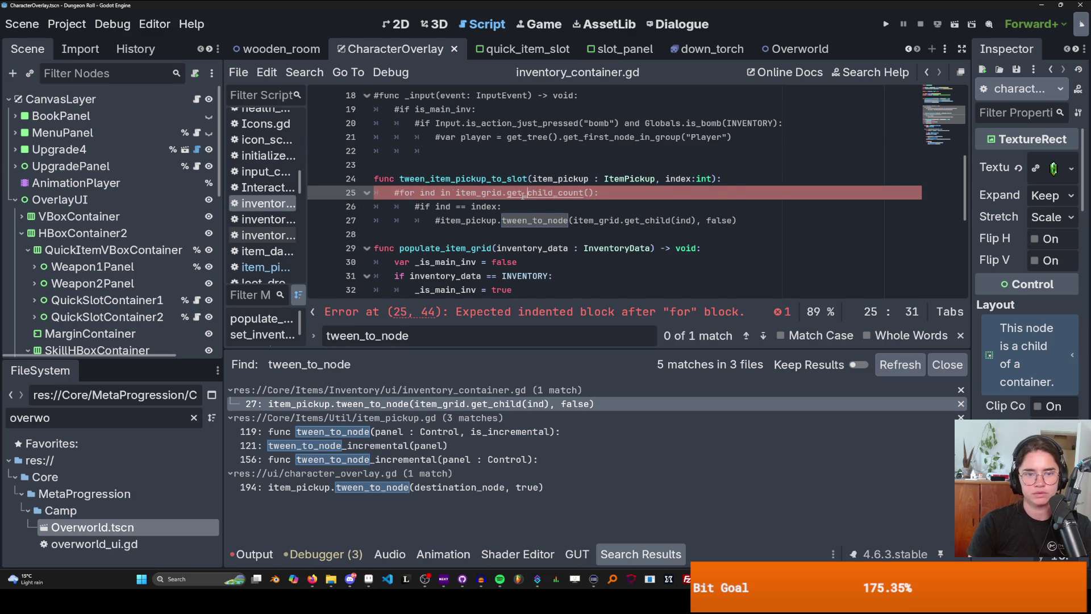
key("ctrl+k")
left_click(727, 179)
key("Return")
type("pass")
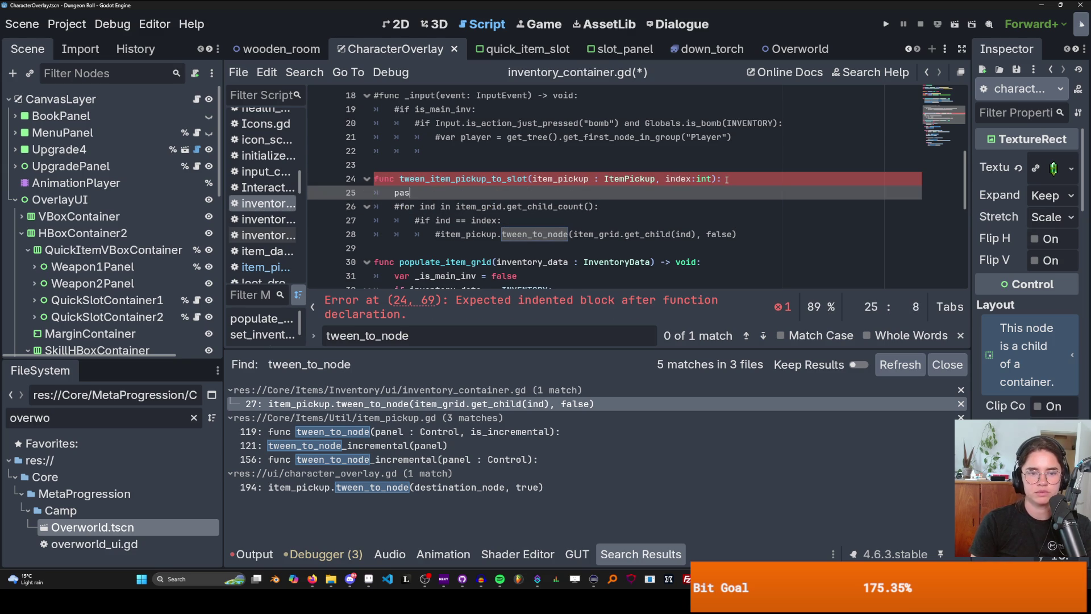
key("ctrl+s")
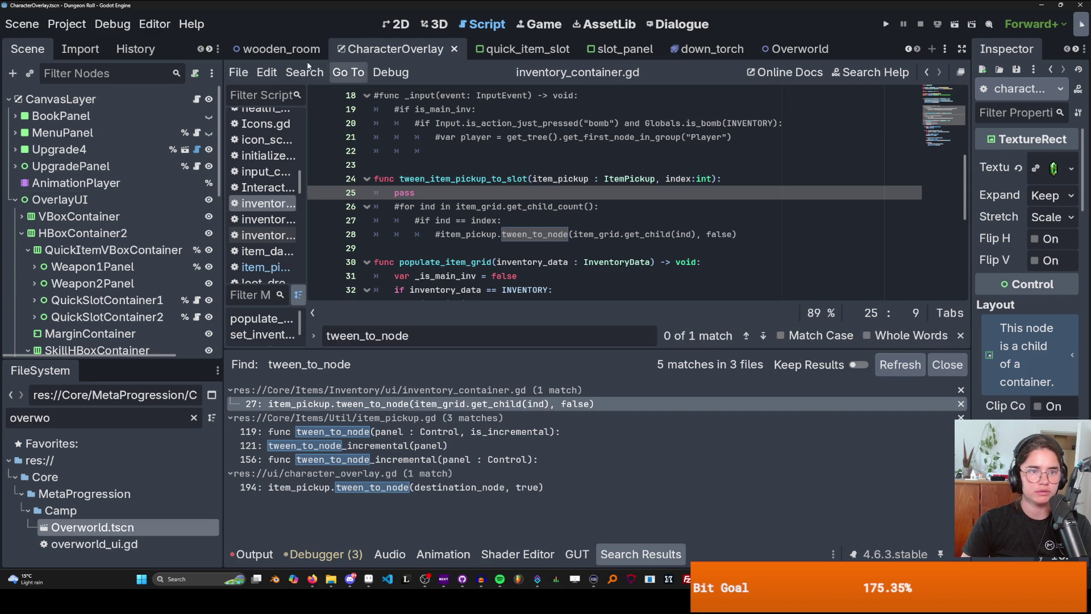
- Filter the script list with 'item_pick' and open item_pickup.gd
double_click(129, 414)
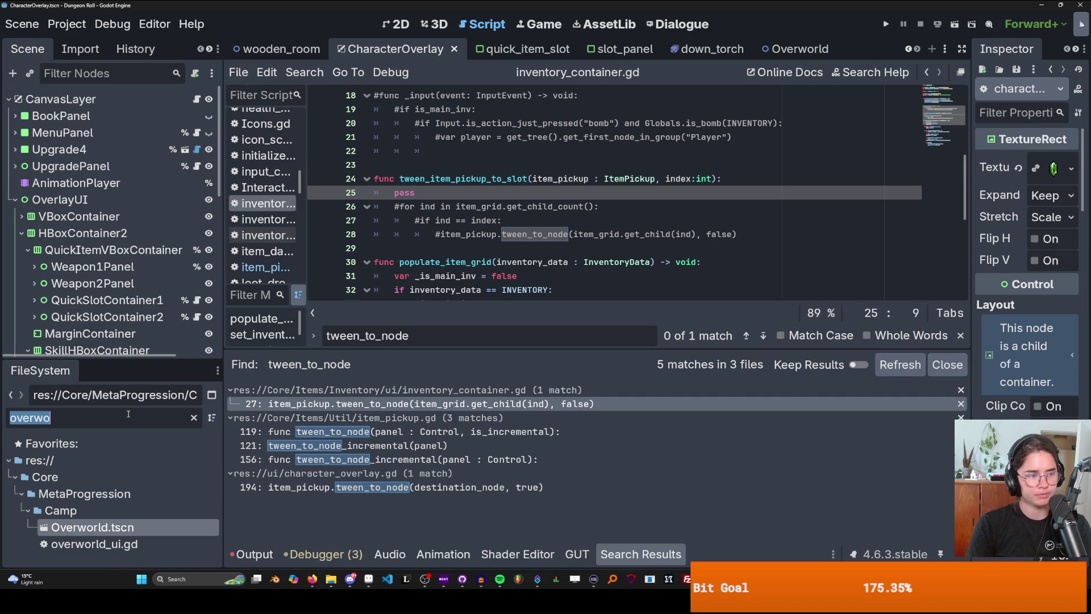
type("item_pick")
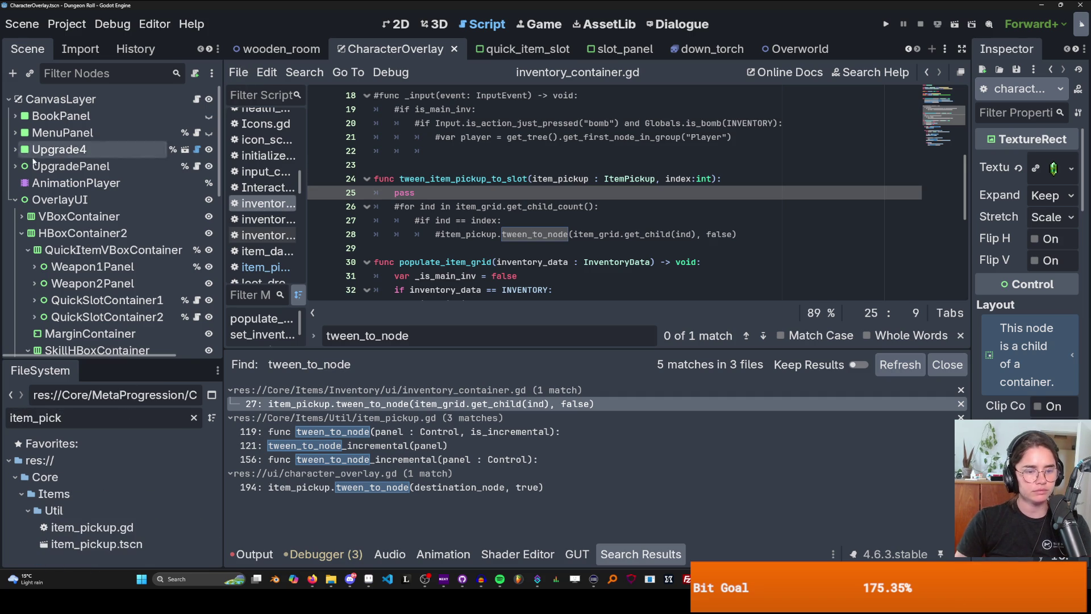
double_click(122, 526)
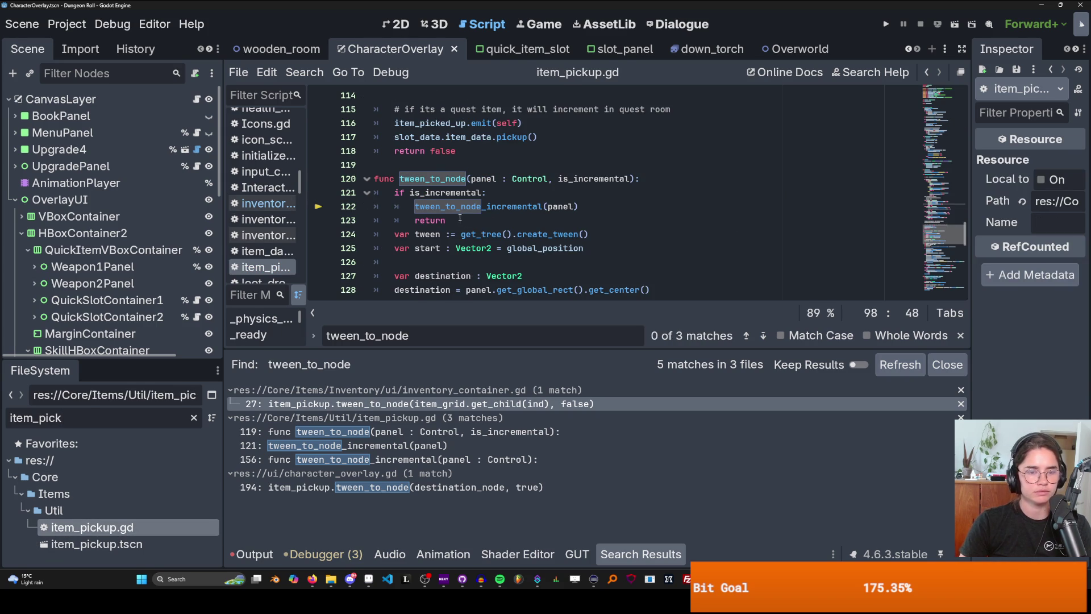
scroll(460, 218, "up", 6)
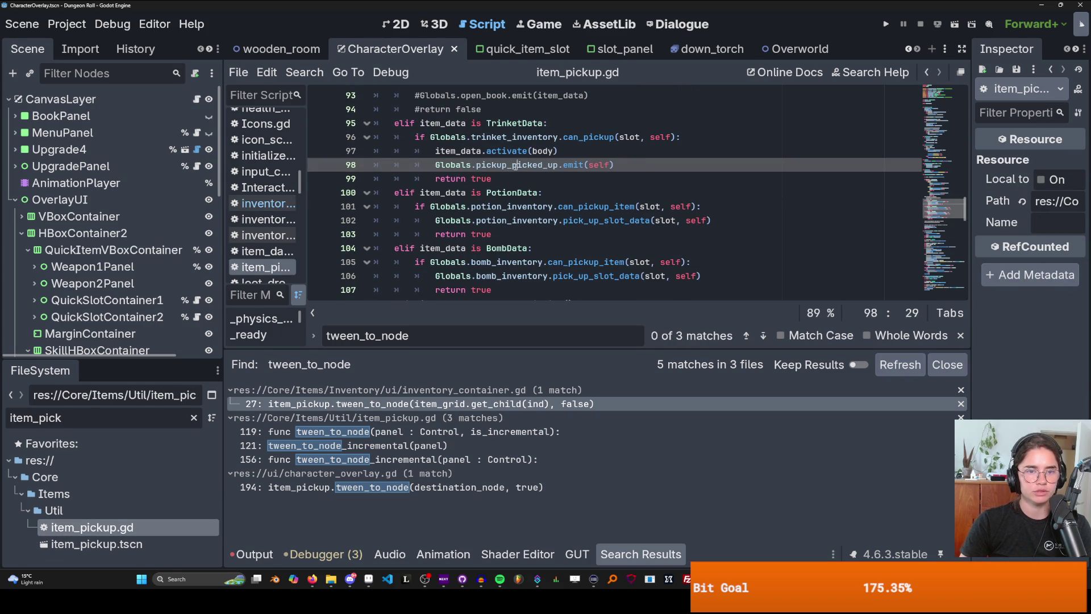
- Copy the pickup_picked_up emit statement from line 98 into the potion branch
double_click(526, 166)
left_click(534, 166)
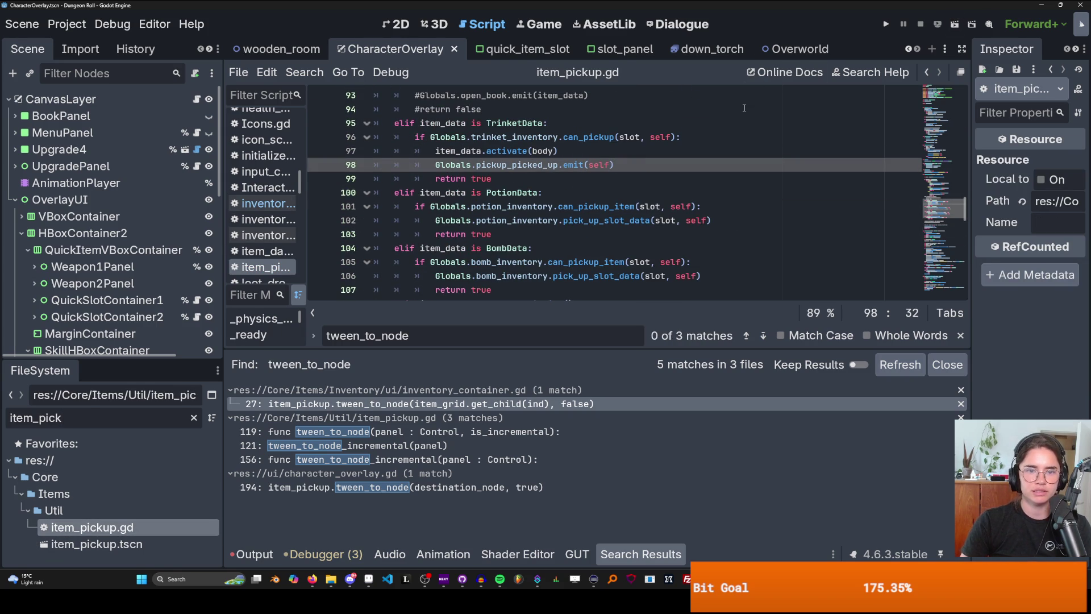
left_click_drag(625, 166, 430, 165)
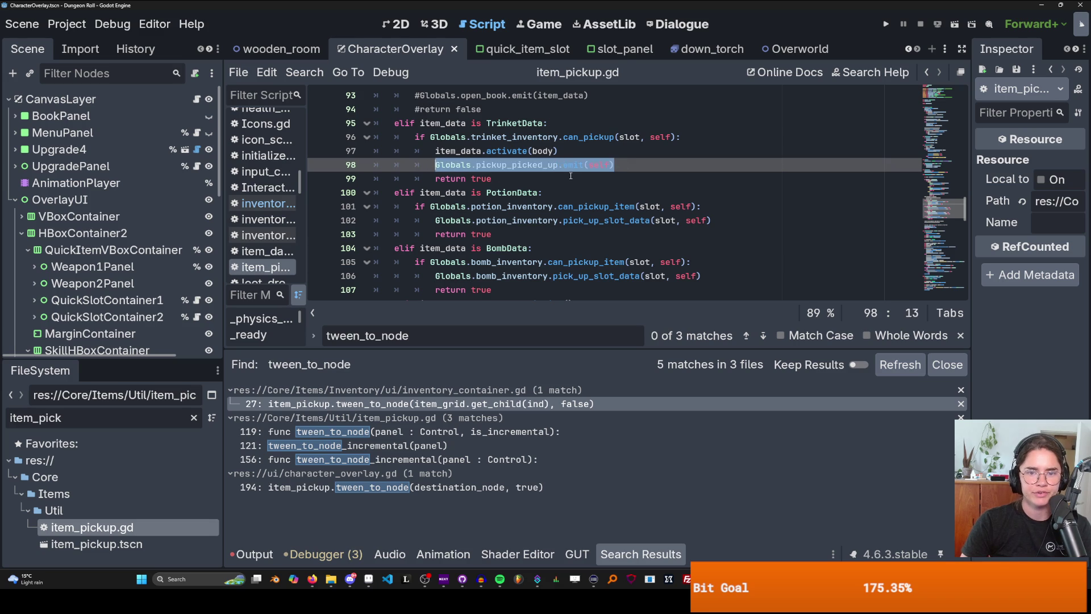
key("ctrl+c")
left_click(716, 220)
key("Return")
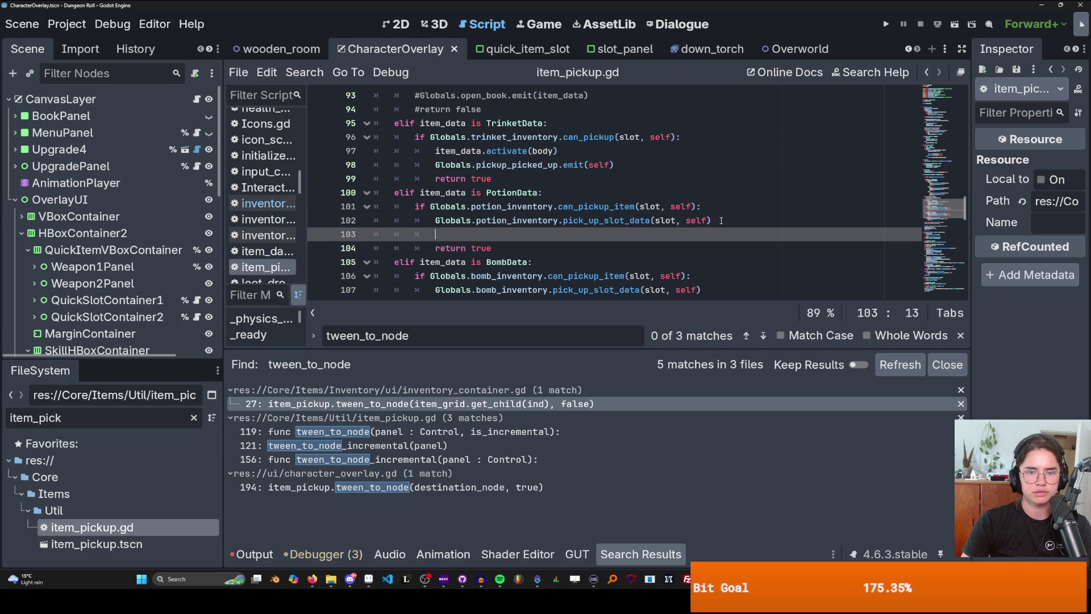
key("ctrl+v")
- Paste the emit statement into the bomb and main inventory branches, then save item_pickup.gd
scroll(679, 241, "down", 2)
left_click(719, 207)
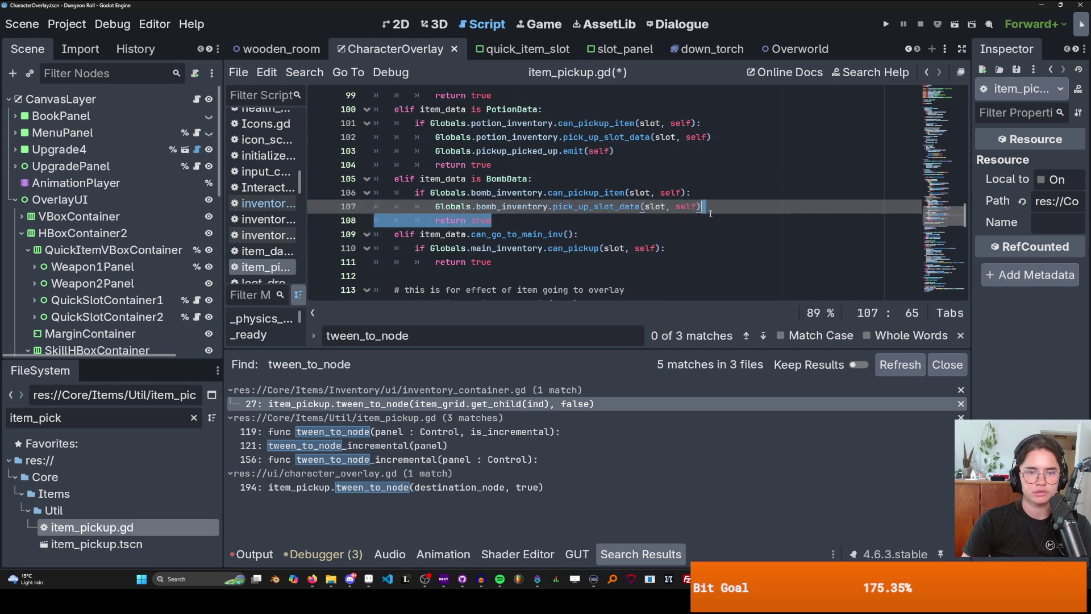
key("Return")
key("ctrl+v")
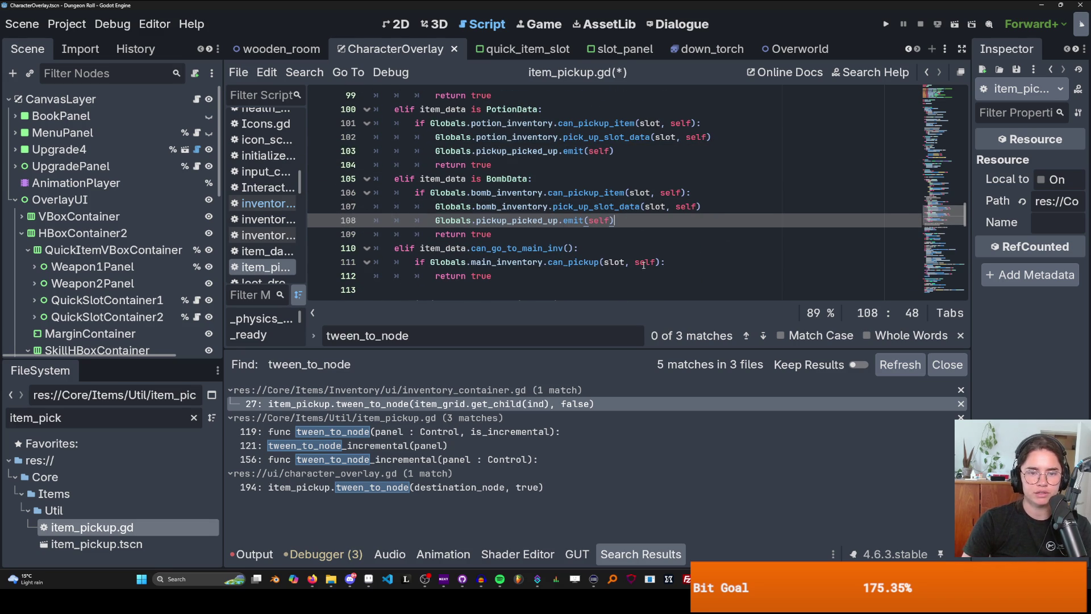
left_click(680, 262)
key("Return")
key("ctrl+v")
key("ctrl+s")
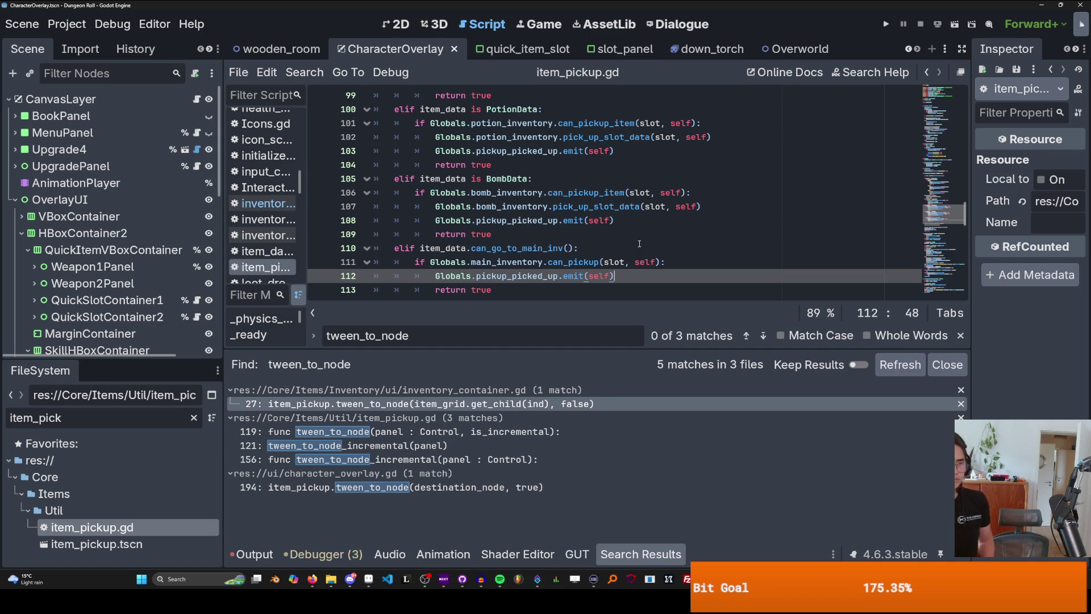
- Comment out the tween_property line 148 and the await tween.finished line
scroll(569, 228, "down", 2)
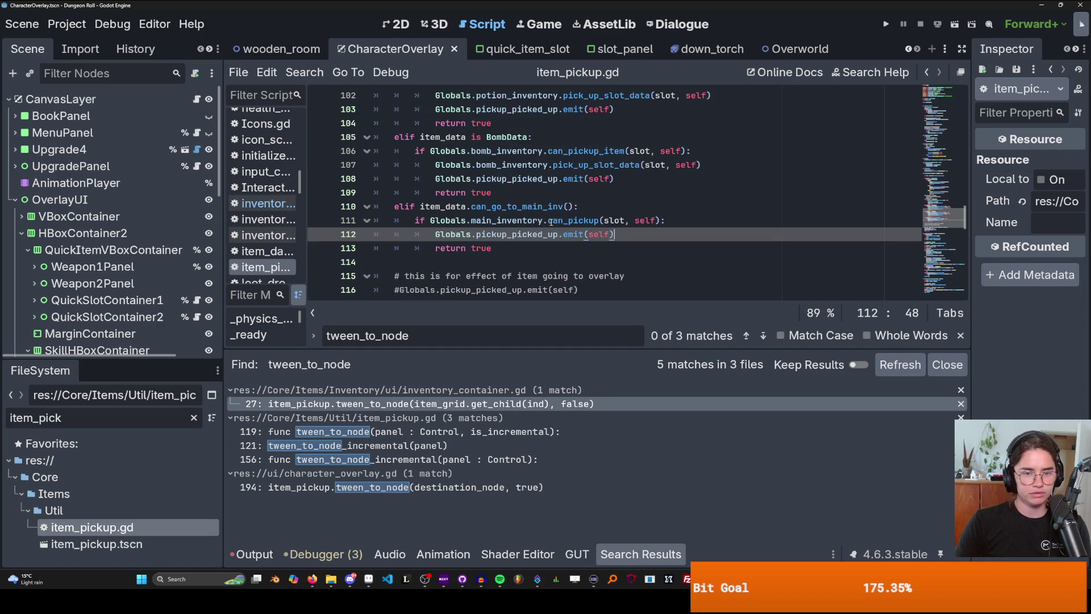
scroll(547, 232, "up", 2)
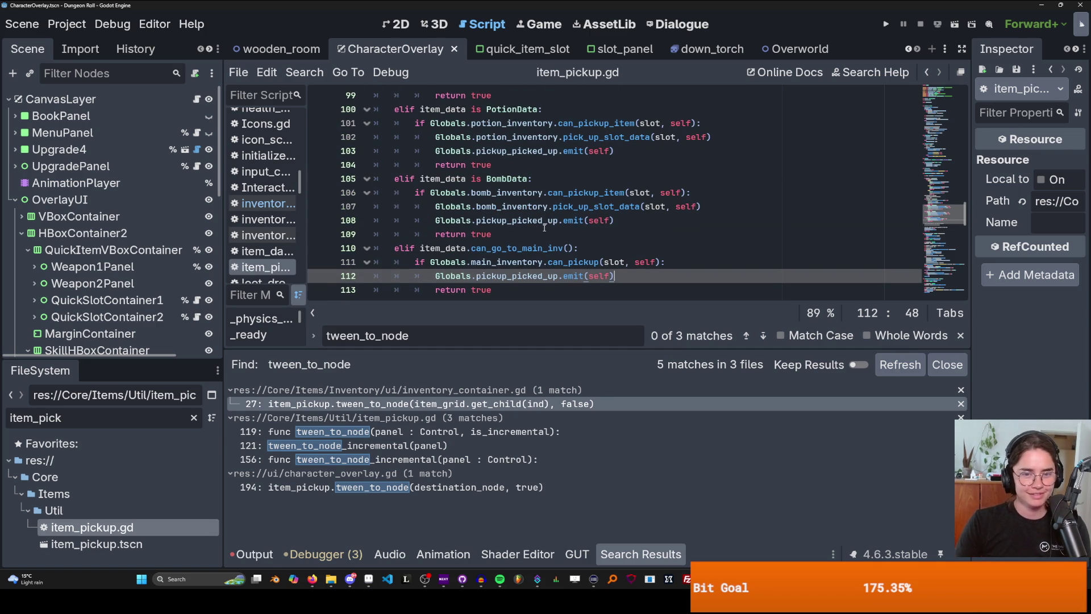
scroll(572, 238, "down", 1)
scroll(572, 239, "up", 3)
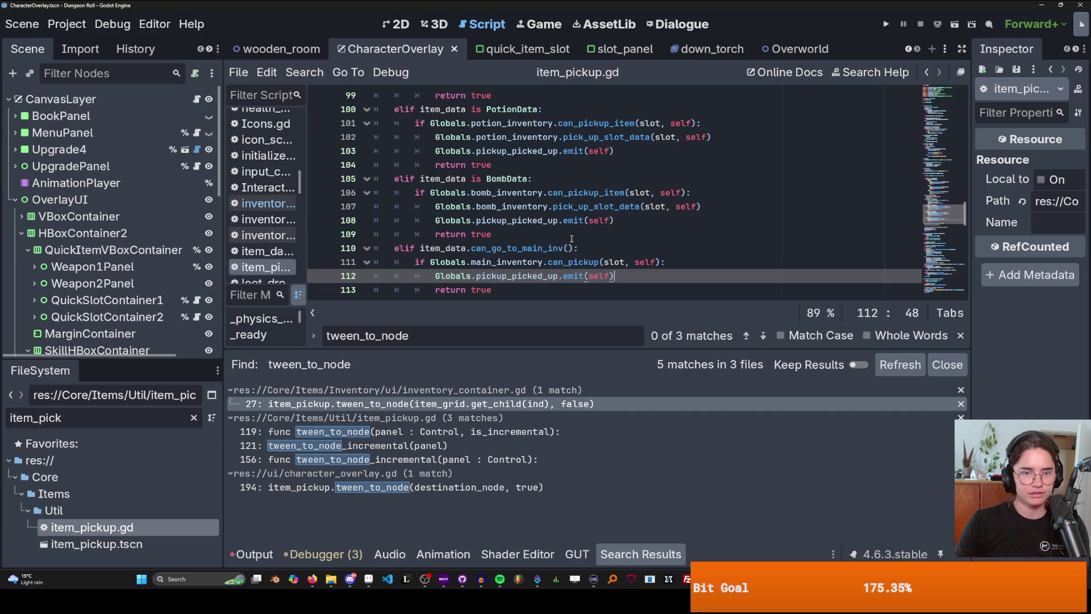
scroll(572, 239, "down", 1)
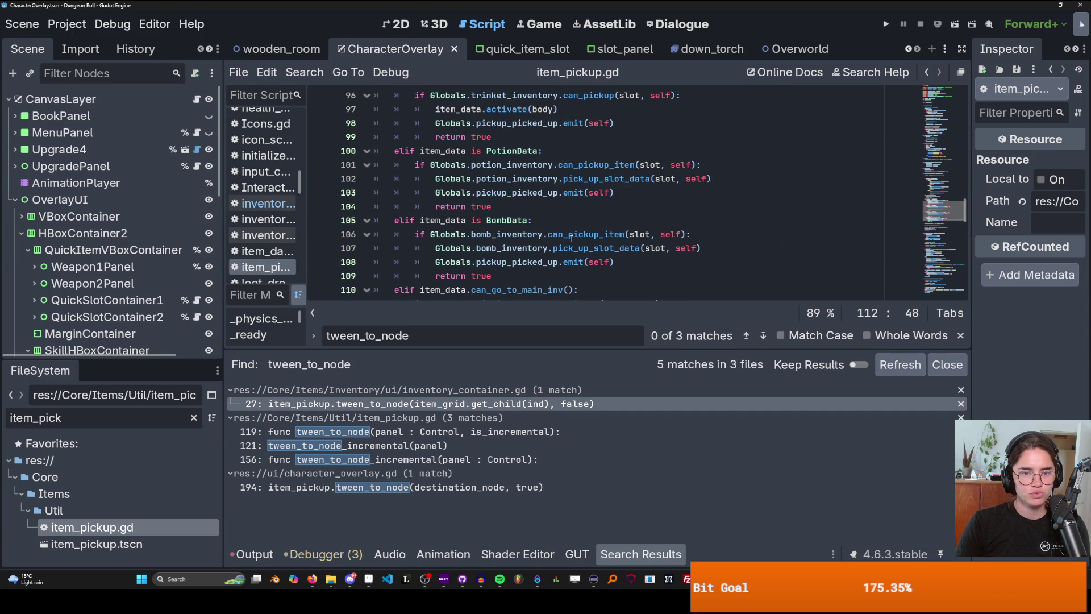
scroll(572, 238, "down", 14)
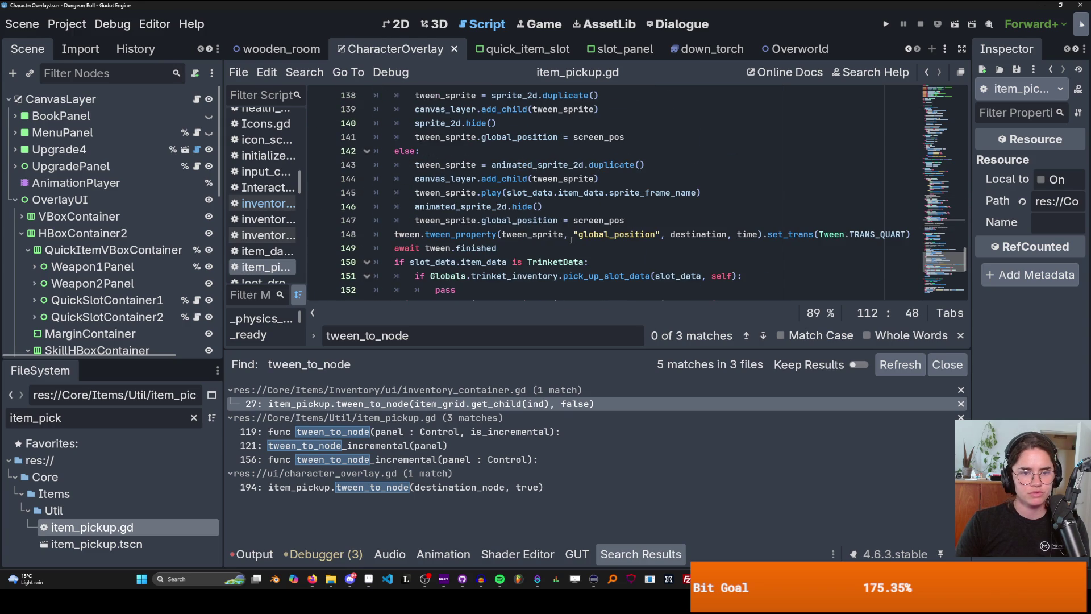
scroll(572, 239, "down", 1)
left_click(453, 196)
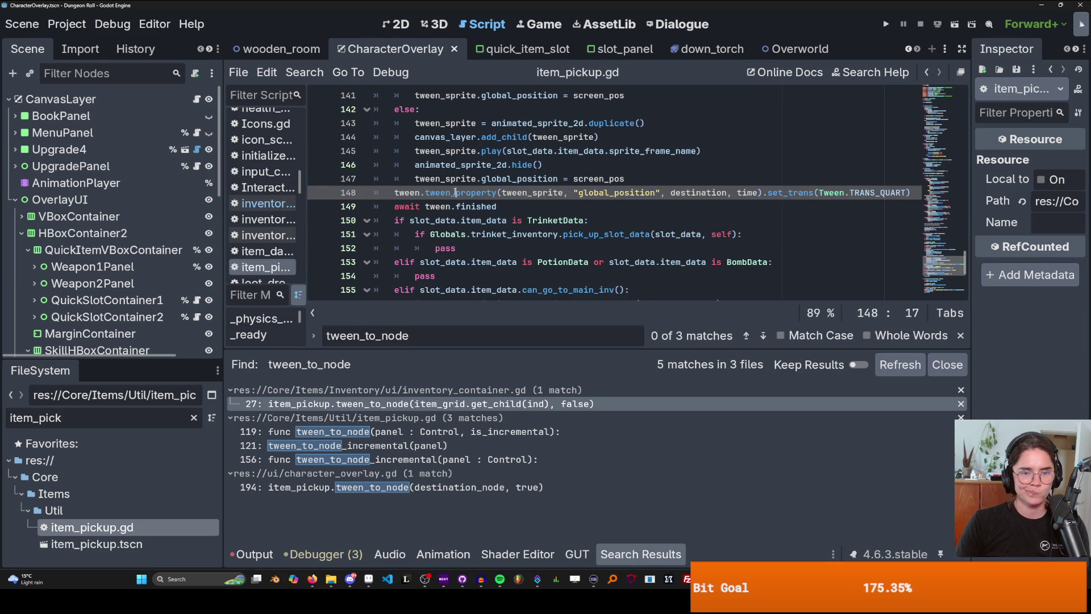
key("ctrl+k")
left_click(444, 206)
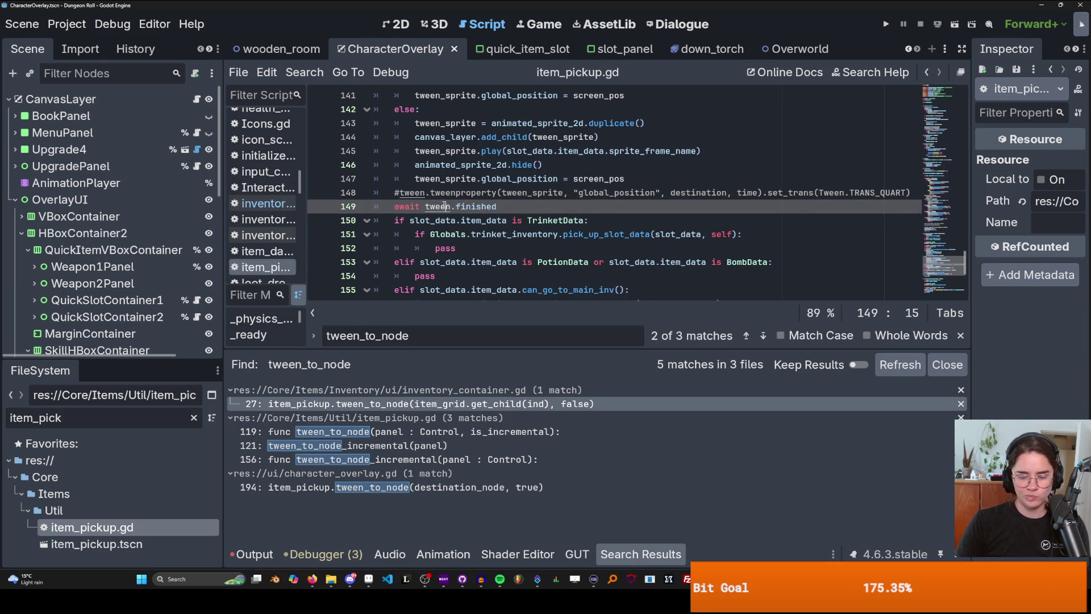
key("ctrl+k")
- Run the project with F5 to test the changes
scroll(444, 206, "down", 1)
scroll(460, 209, "up", 17)
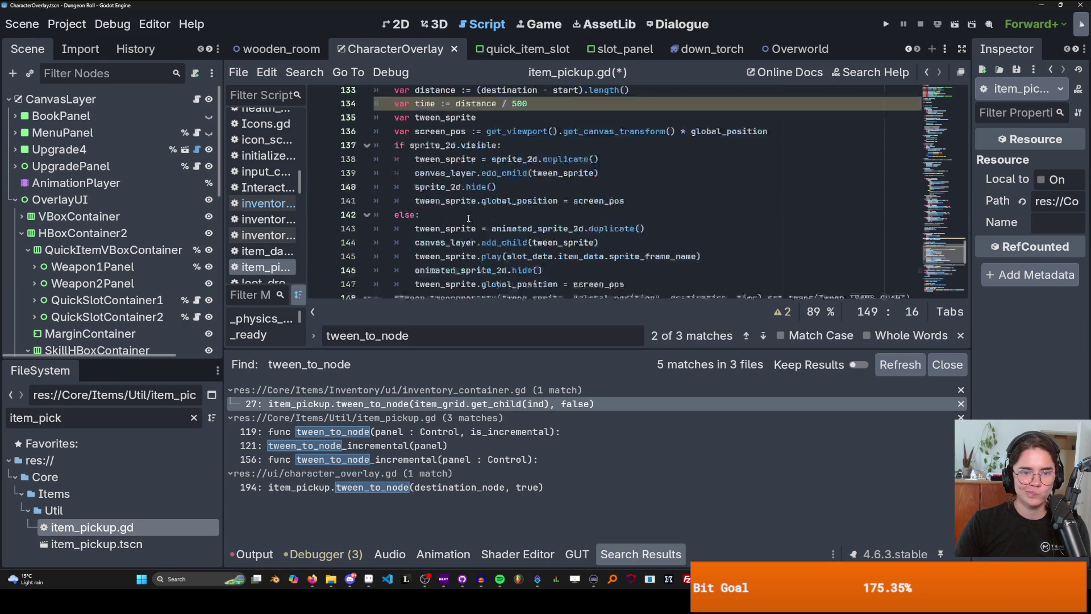
scroll(477, 213, "down", 2)
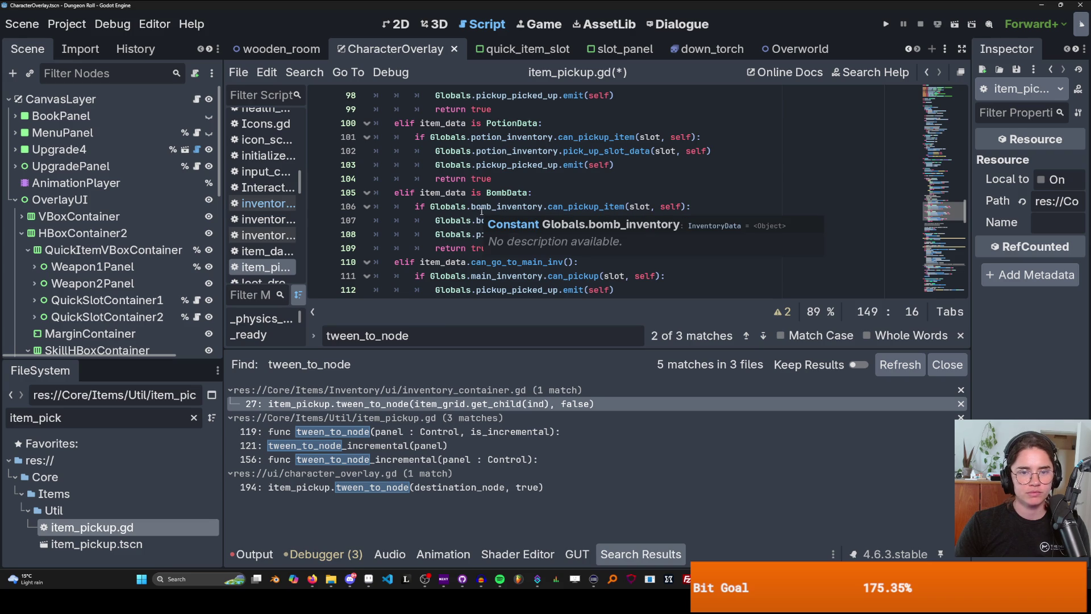
key("F5")
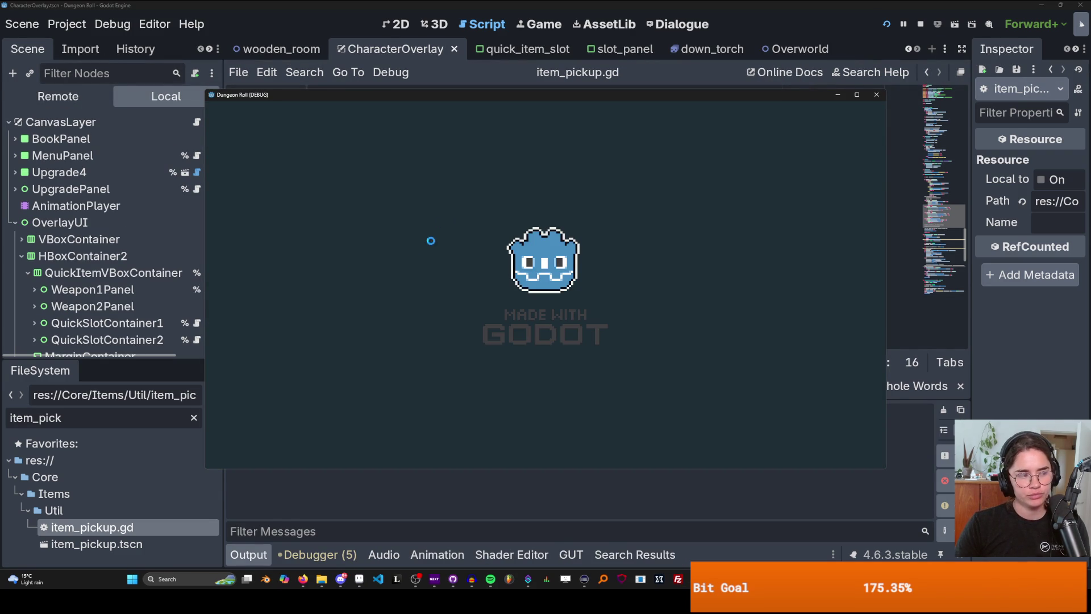
- Walk the knight toward the crates with W, A and S, swinging the sword until a crate breaks
key("w")
key("a")
left_click(380, 252)
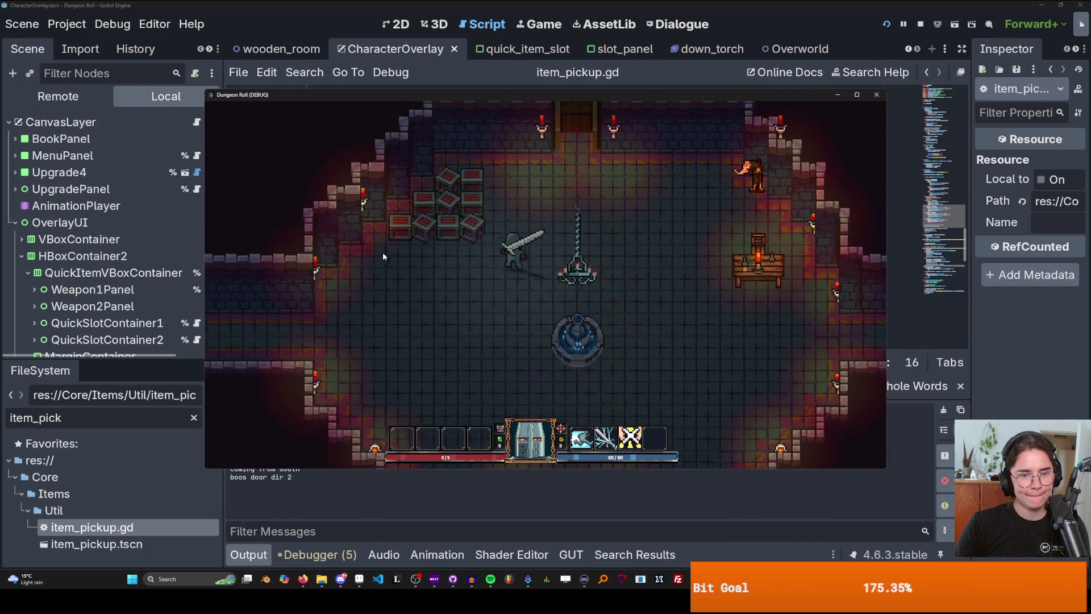
key("w")
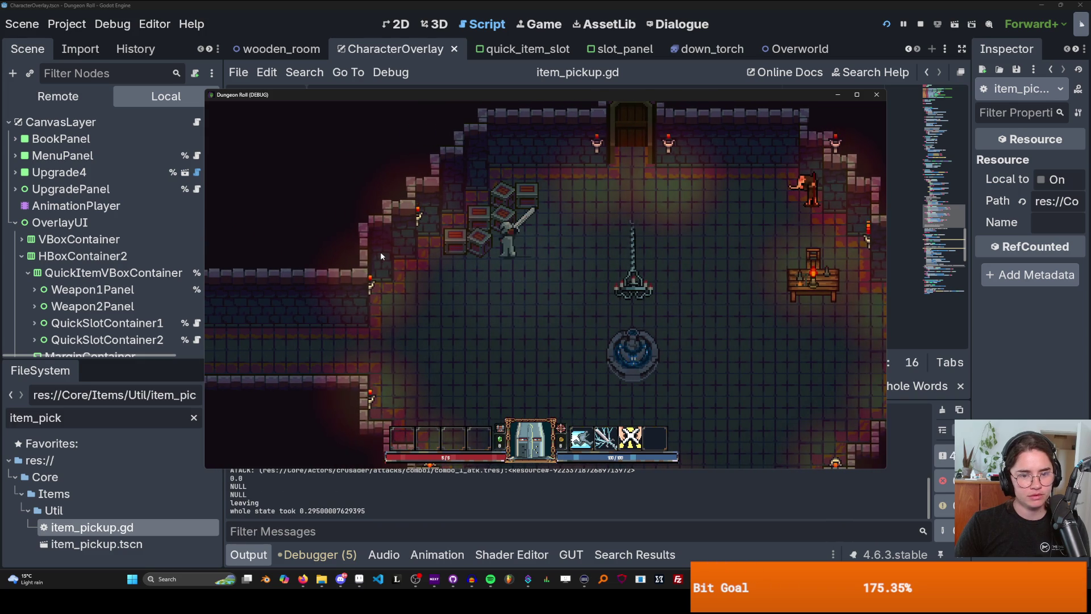
left_click(380, 251)
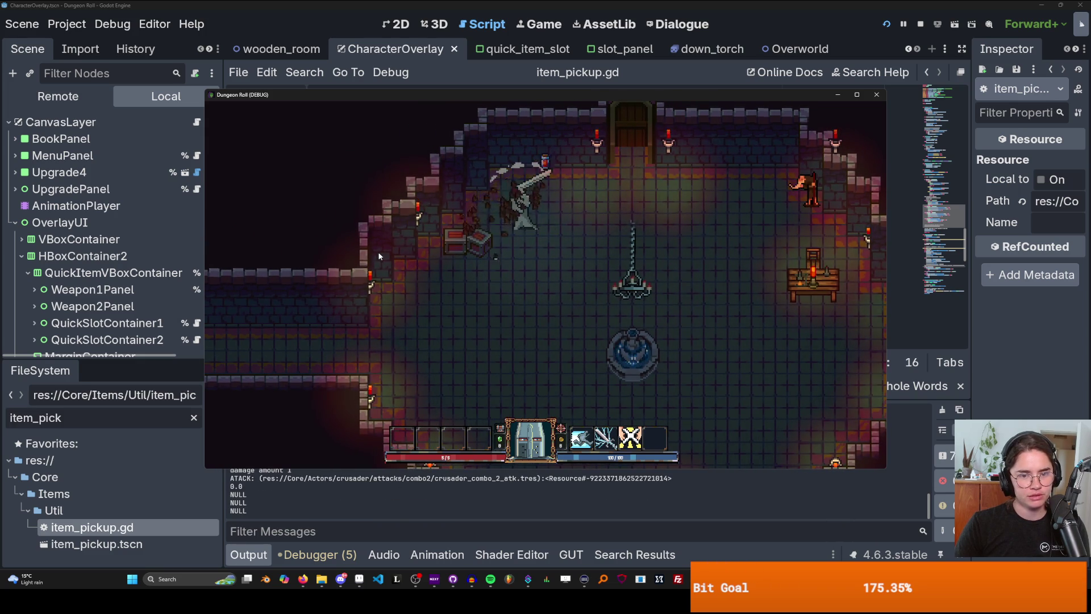
key("a")
left_click(379, 256)
key("s")
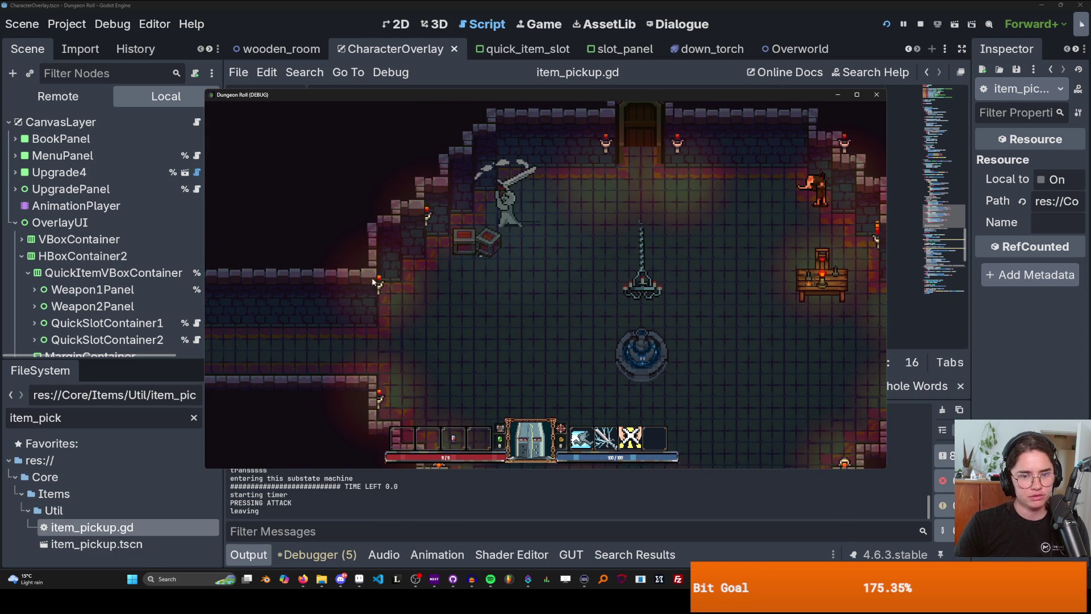
left_click(382, 318)
- Stop the running game
key("a")
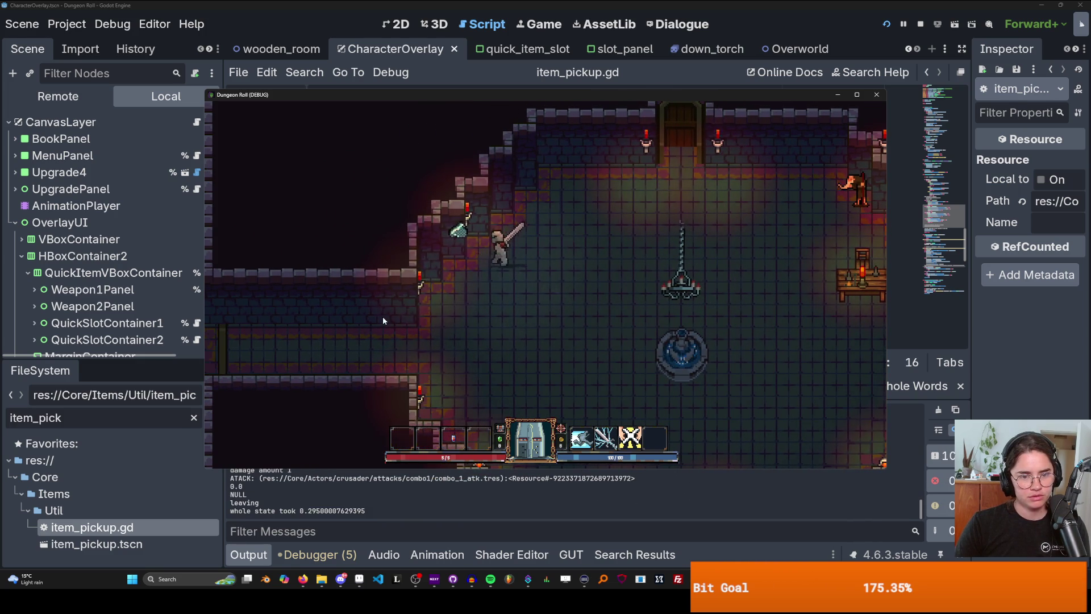
left_click(878, 96)
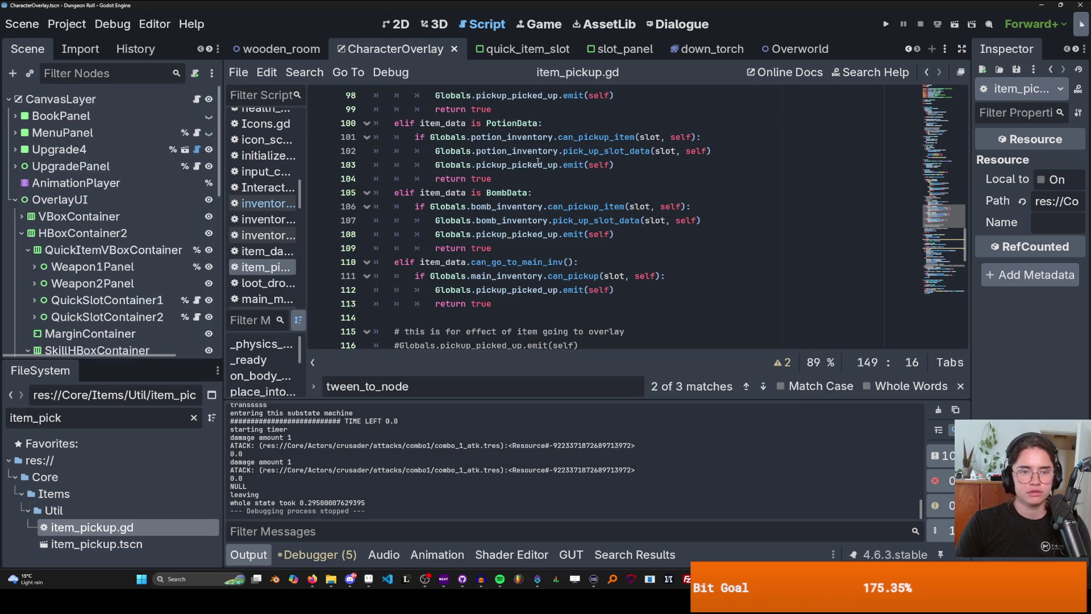
scroll(529, 221, "up", 5)
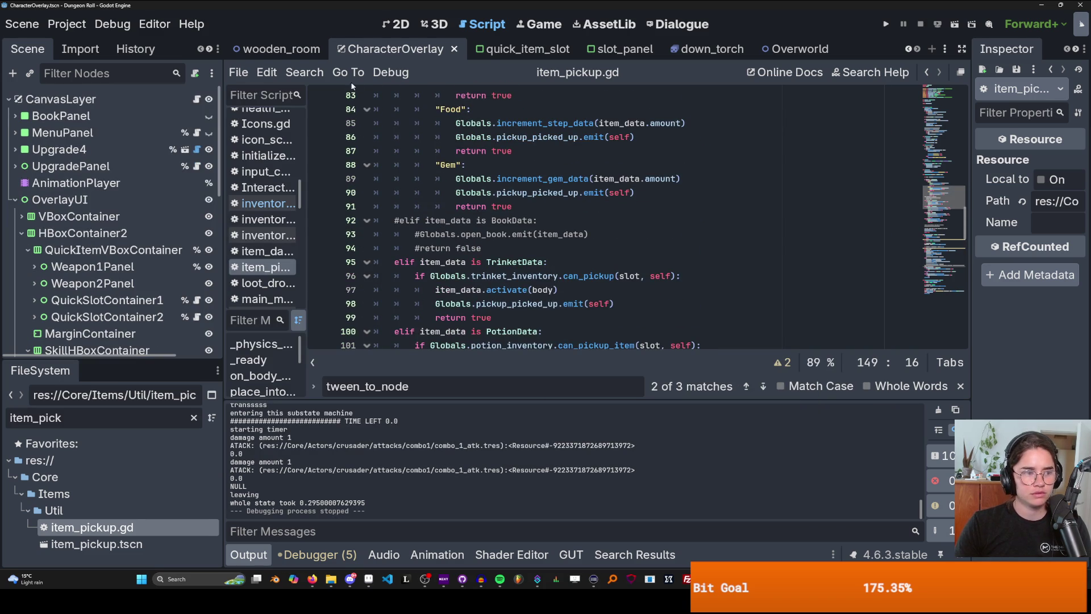
- Search all project files for pickup_picked_up, trimming the query from the Globals emit line
left_click(305, 72)
left_click(358, 165)
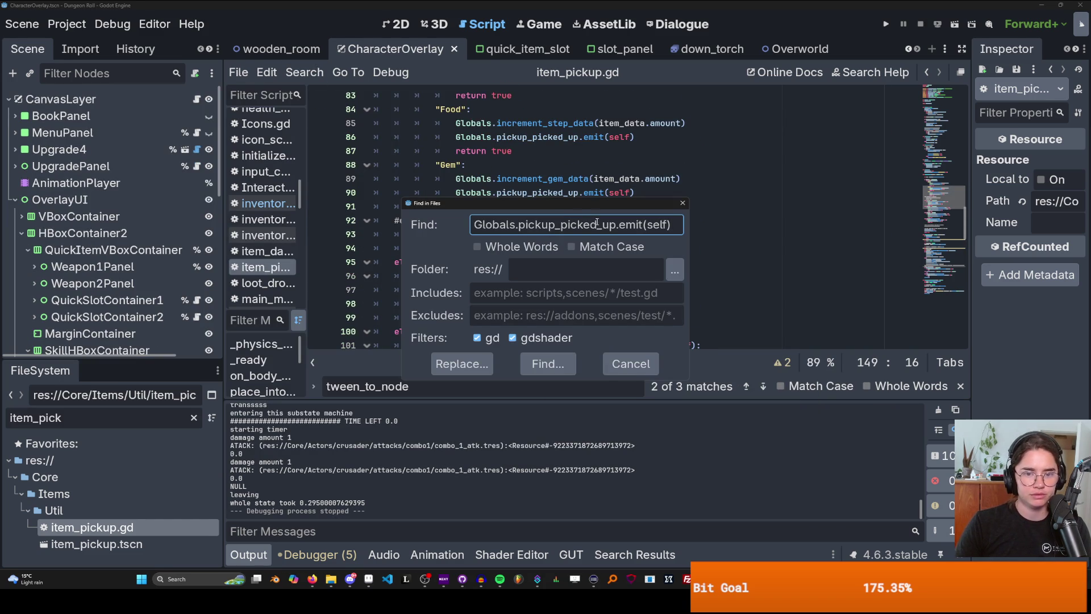
left_click_drag(518, 225, 474, 224)
key("BackSpace")
left_click_drag(628, 225, 576, 225)
key("BackSpace")
key("BackSpace")
key("Return")
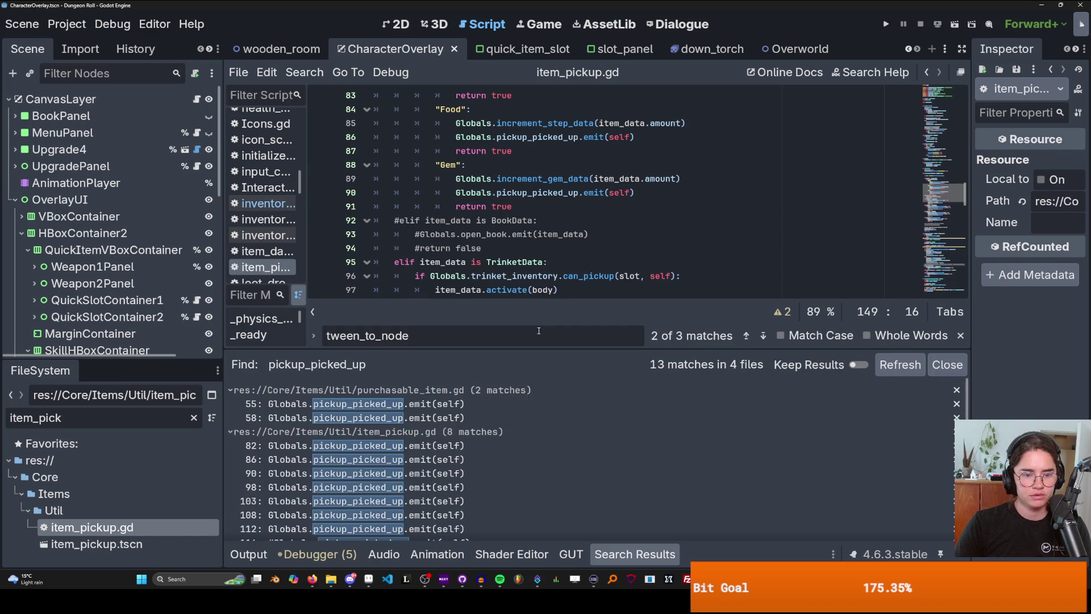
scroll(480, 452, "down", 2)
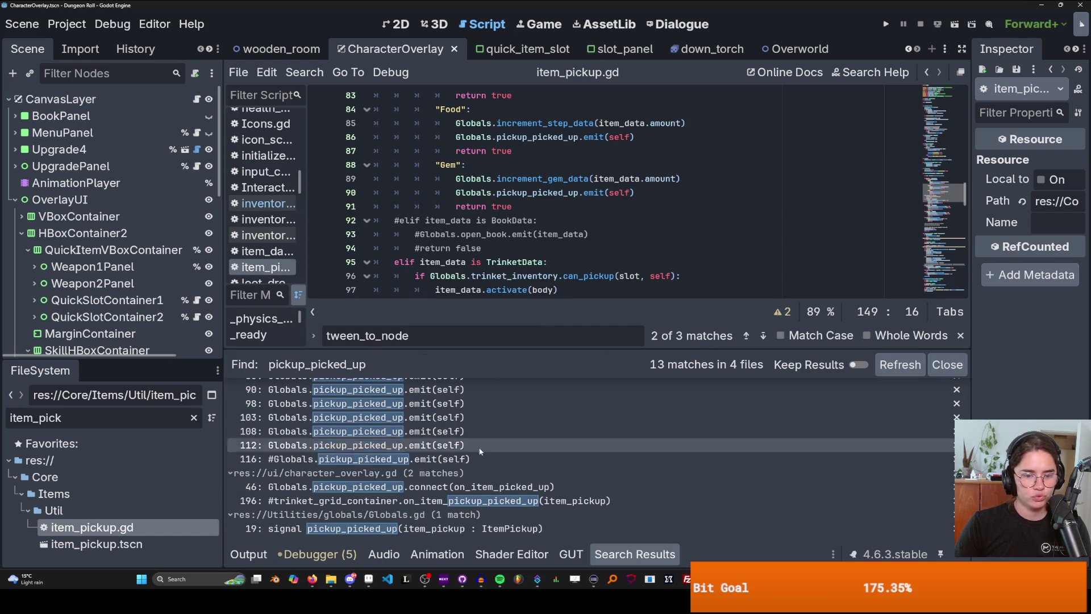
- Open the character_overlay.gd line 46 result and jump to the on_item_picked_up handler
left_click(512, 492)
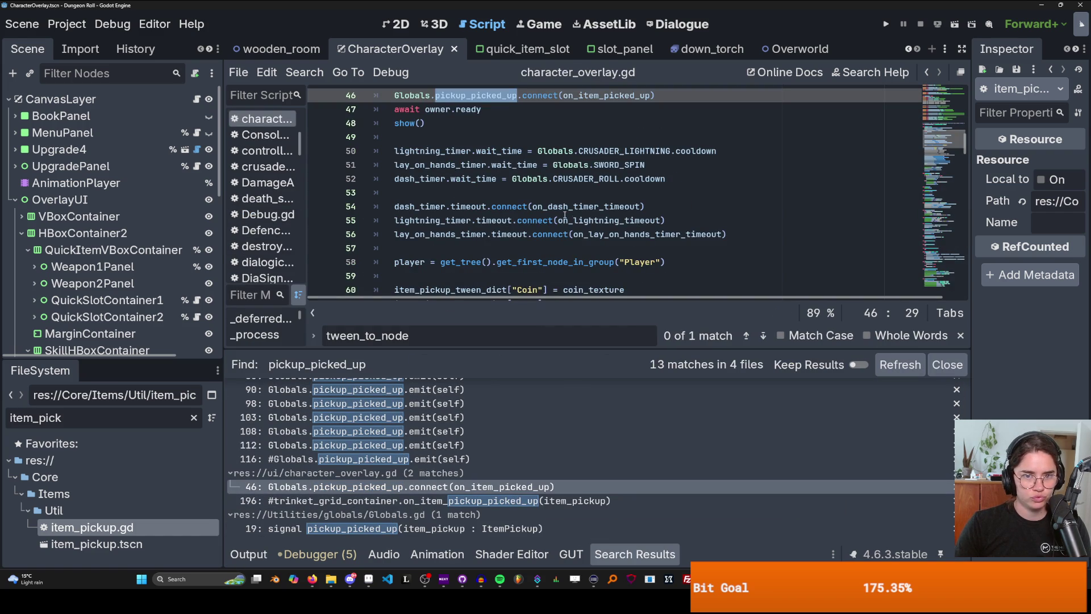
left_click(605, 105, "ctrl")
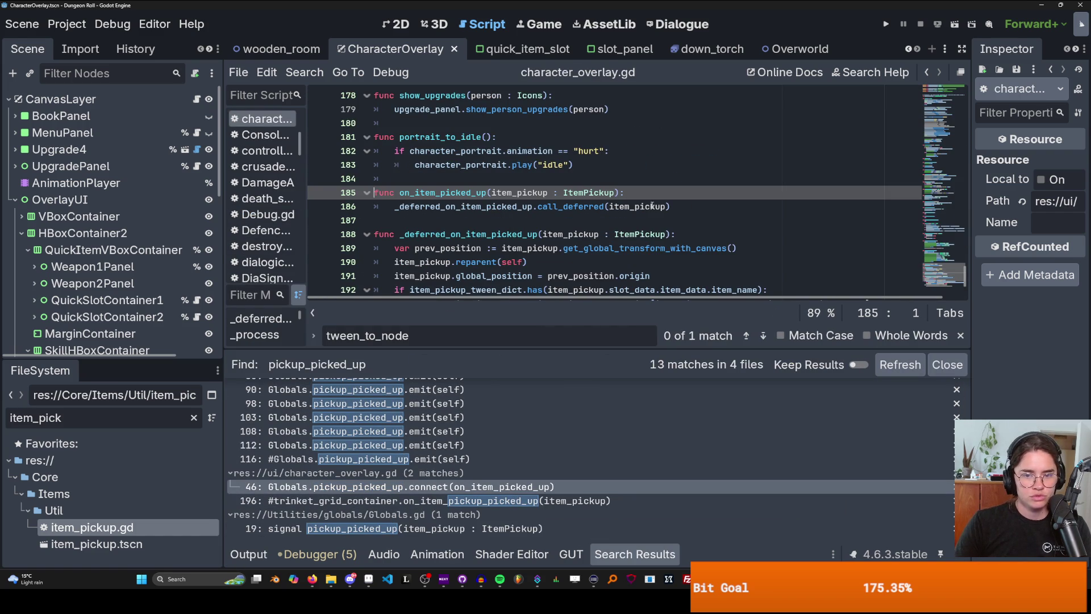
scroll(490, 221, "down", 1)
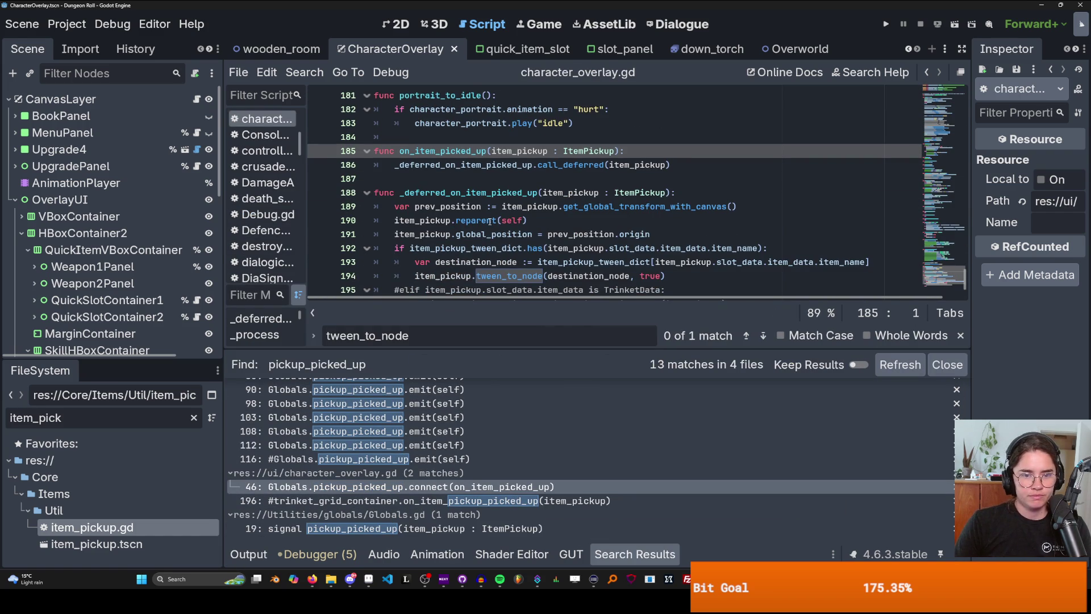
- Highlight the uses of prev_position, item_pickup and item_pickup_tween_dict throughout the handler
double_click(452, 206)
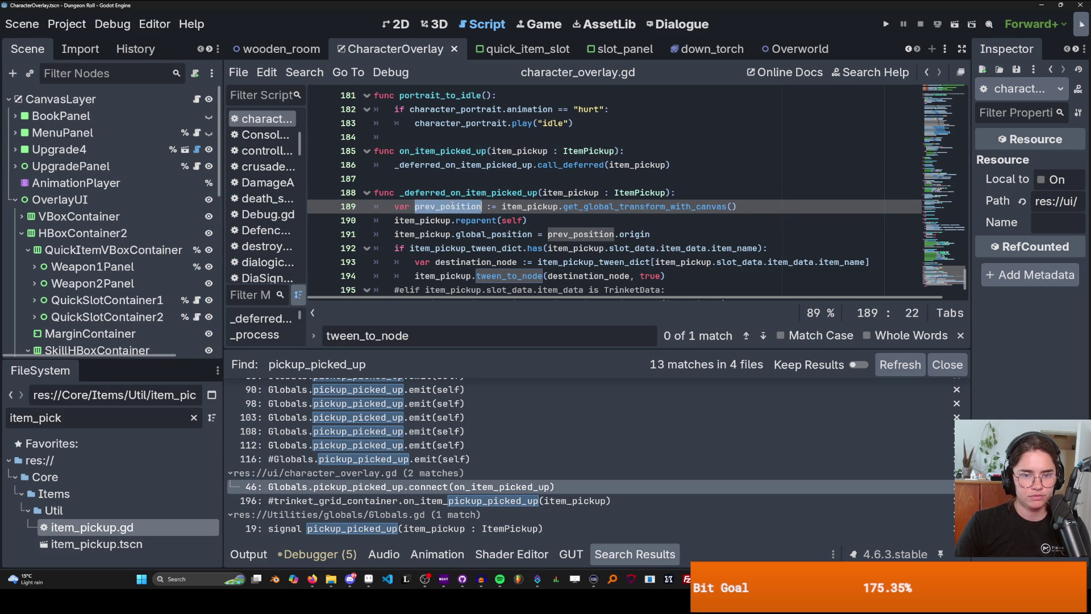
double_click(586, 193)
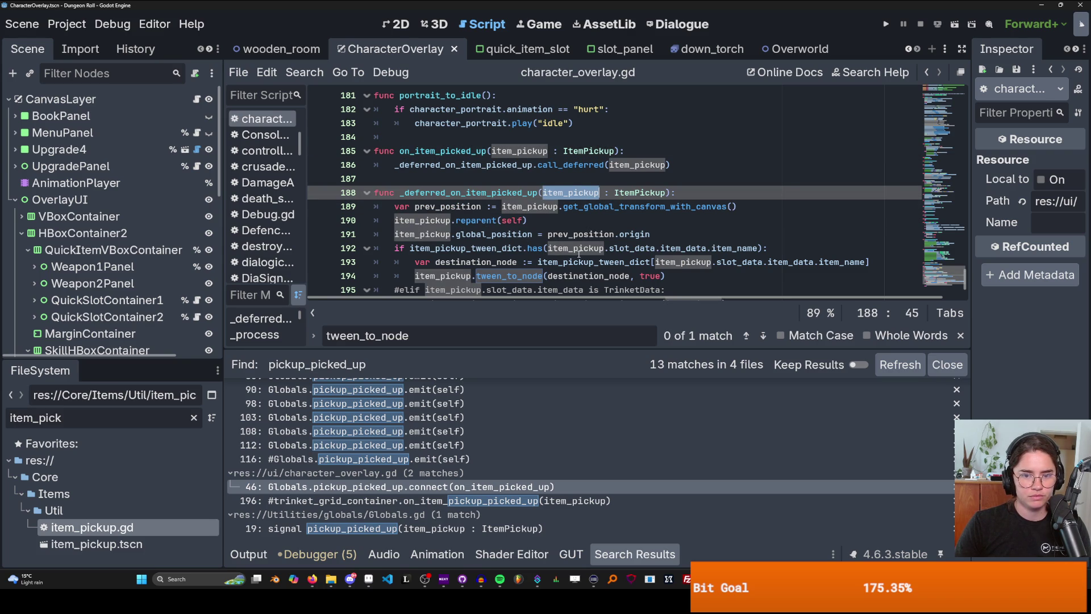
double_click(465, 249)
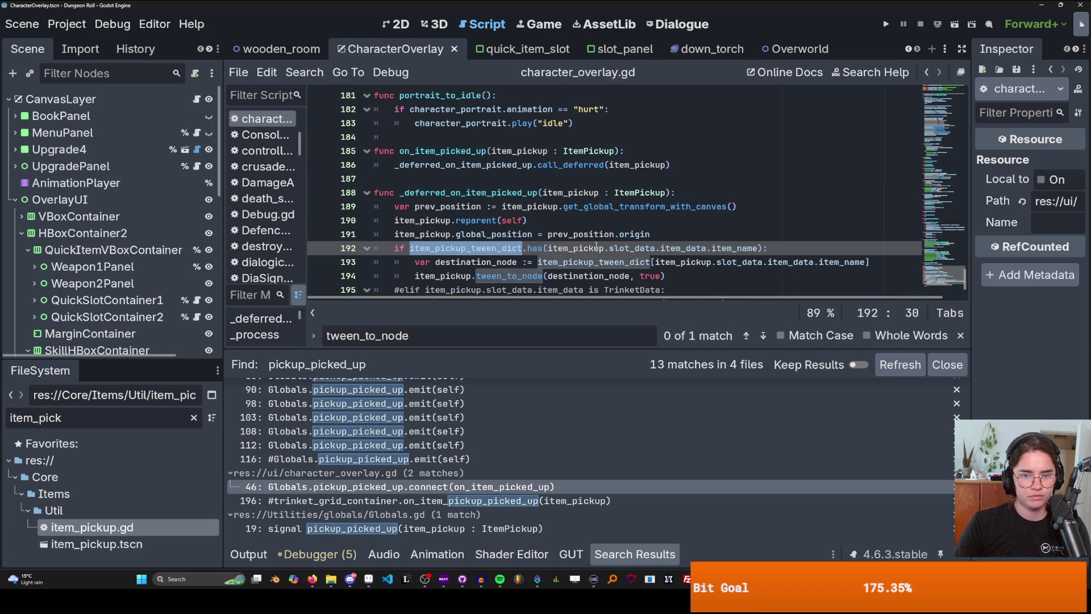
left_click_drag(935, 253, 938, 88)
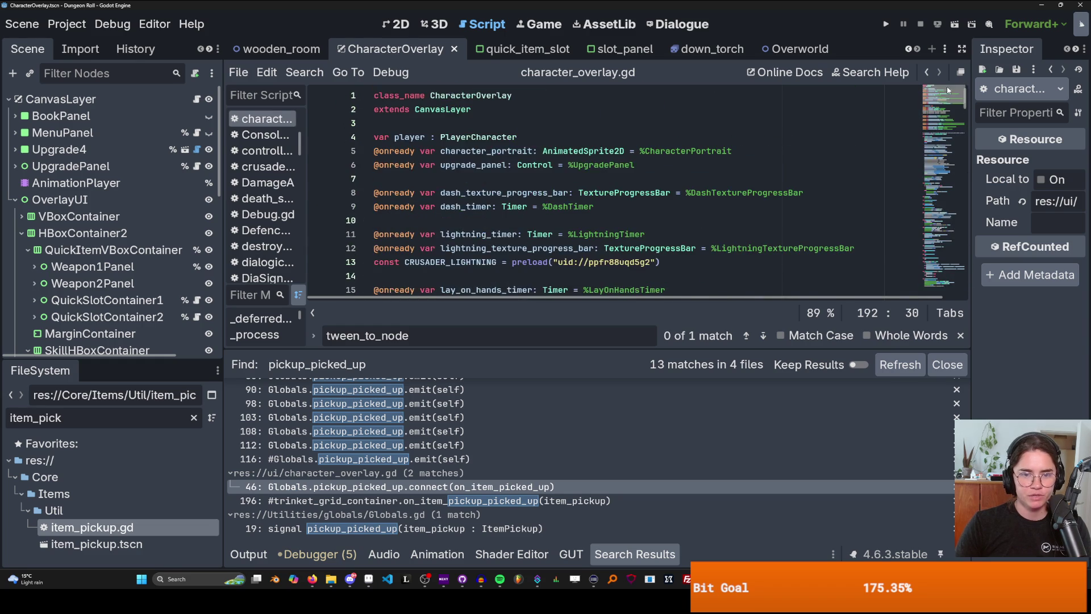
scroll(587, 234, "down", 6)
scroll(587, 234, "down", 6)
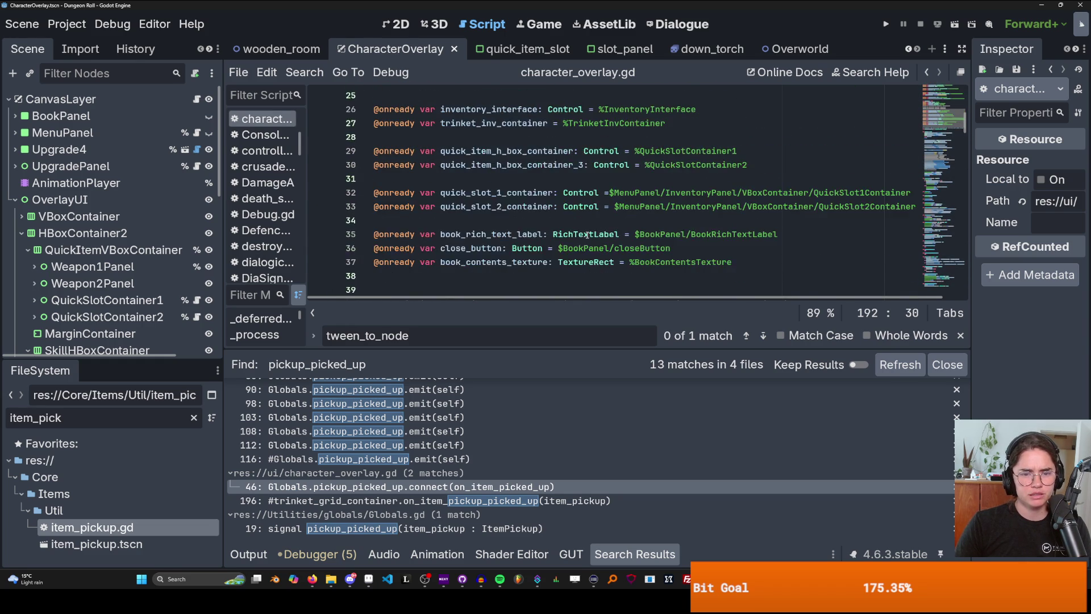
scroll(587, 234, "down", 1)
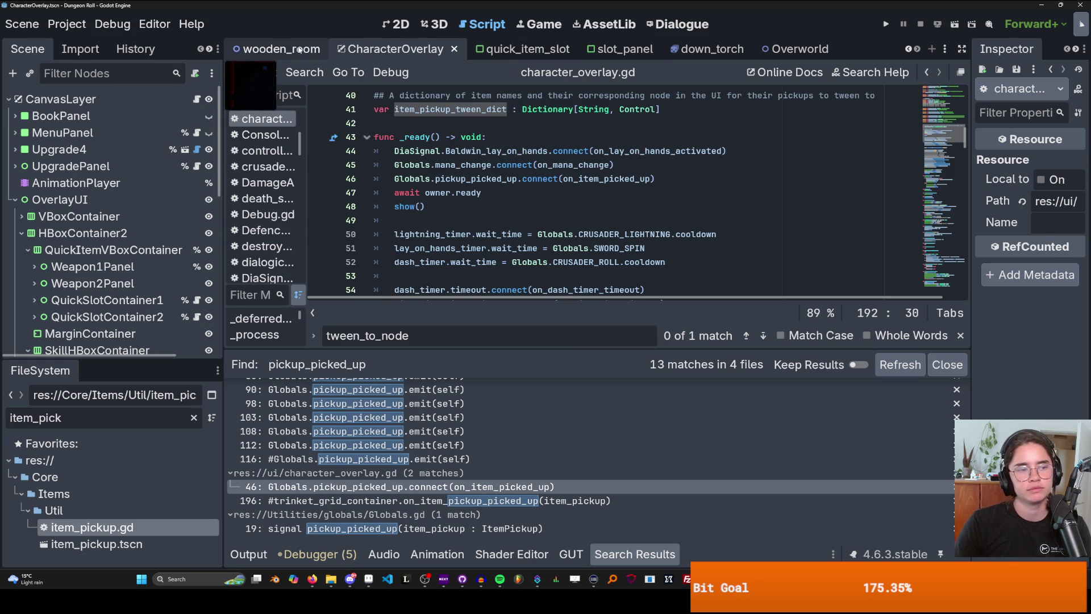
scroll(586, 266, "down", 15)
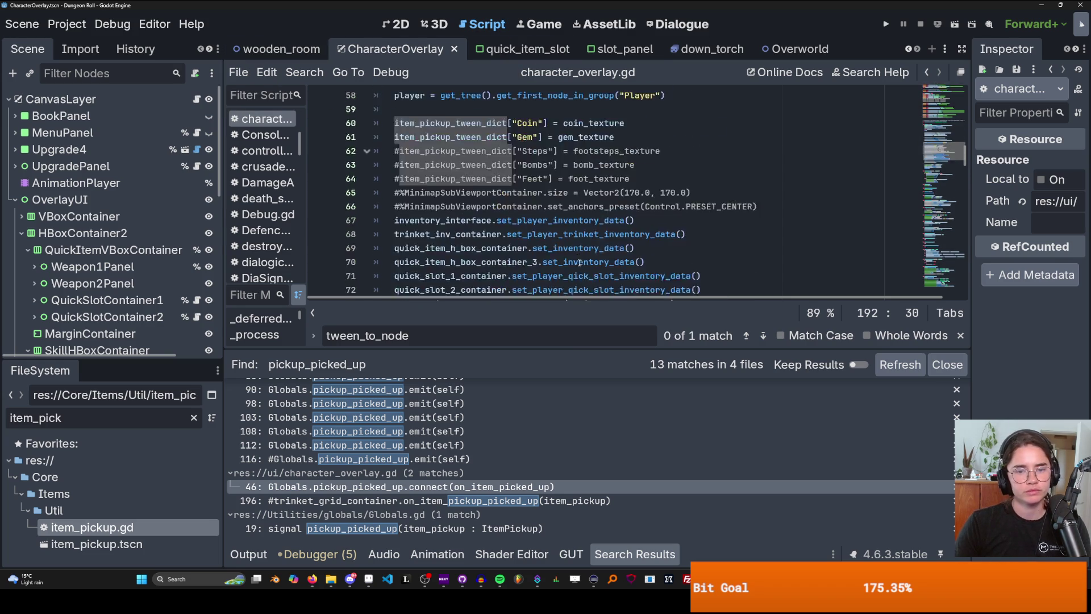
scroll(585, 265, "down", 17)
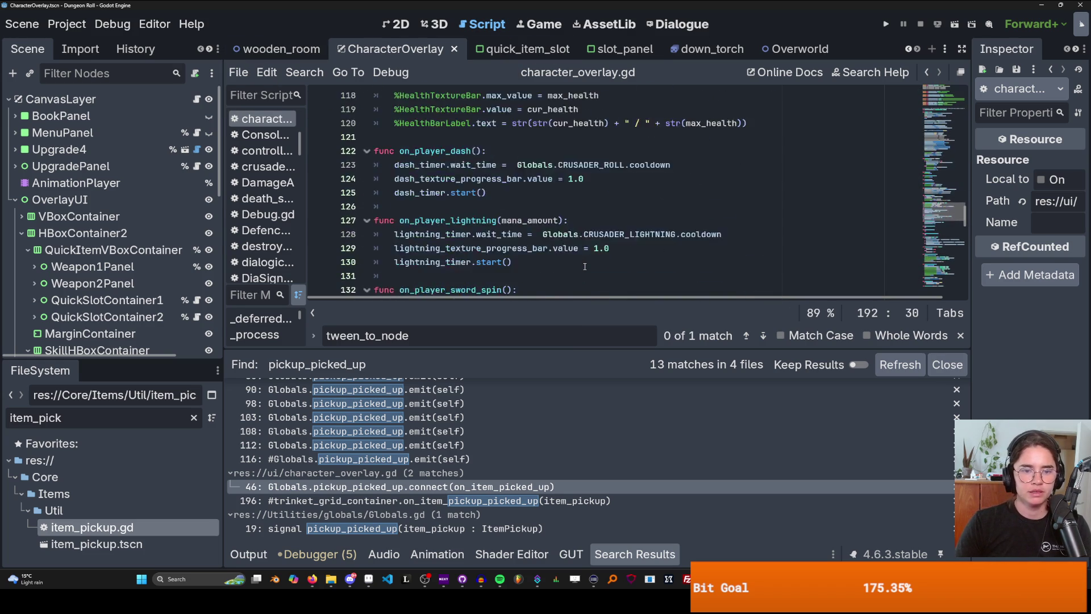
scroll(508, 206, "down", 13)
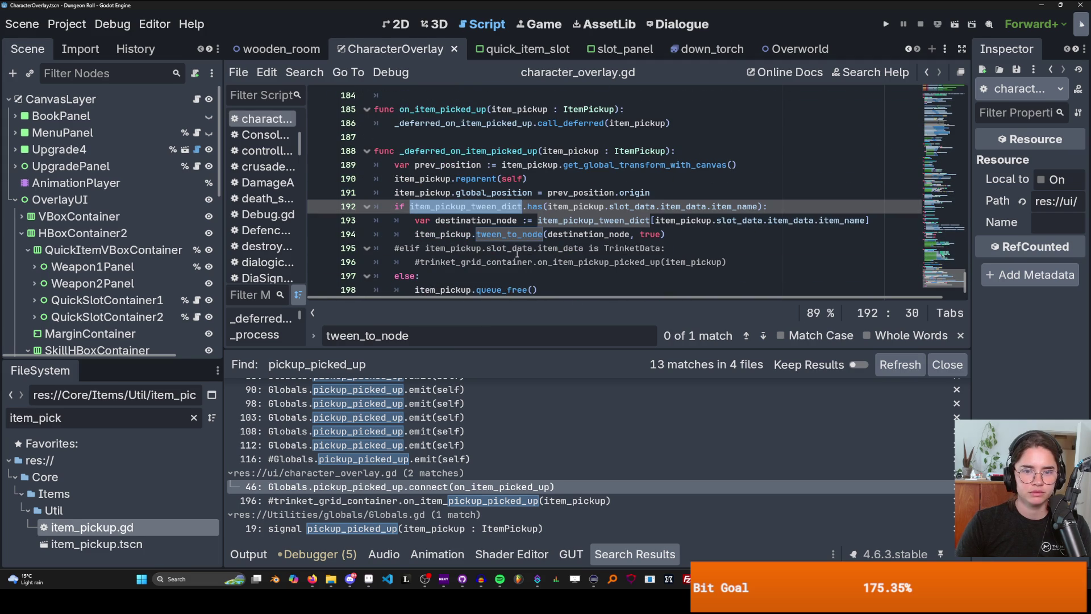
double_click(514, 205)
- Open a new line below the tween_to_node call to begin another elif branch
left_click(453, 221)
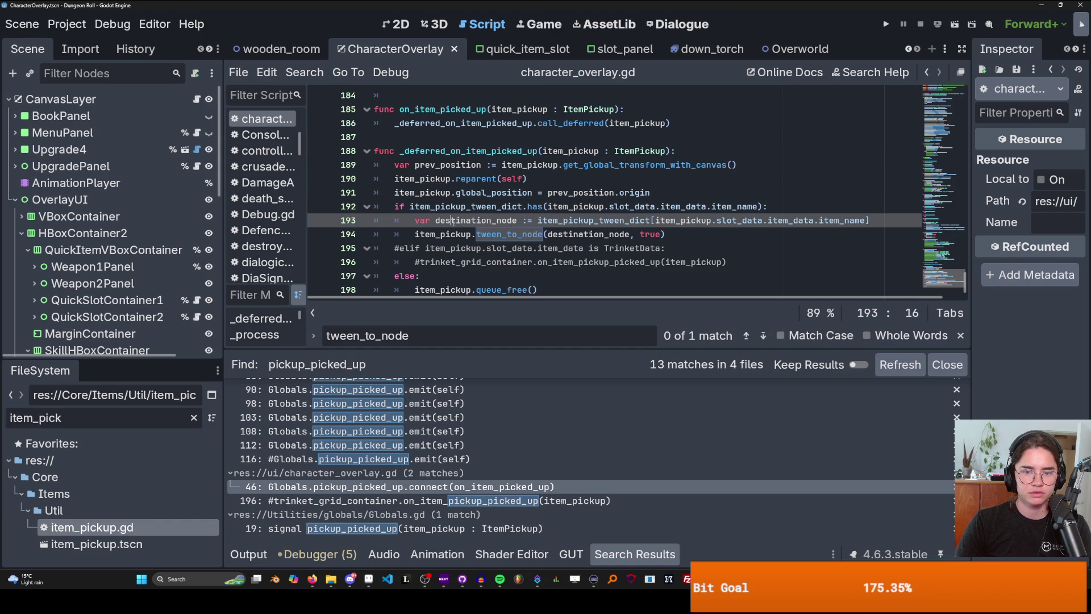
left_click(686, 234)
key("Return")
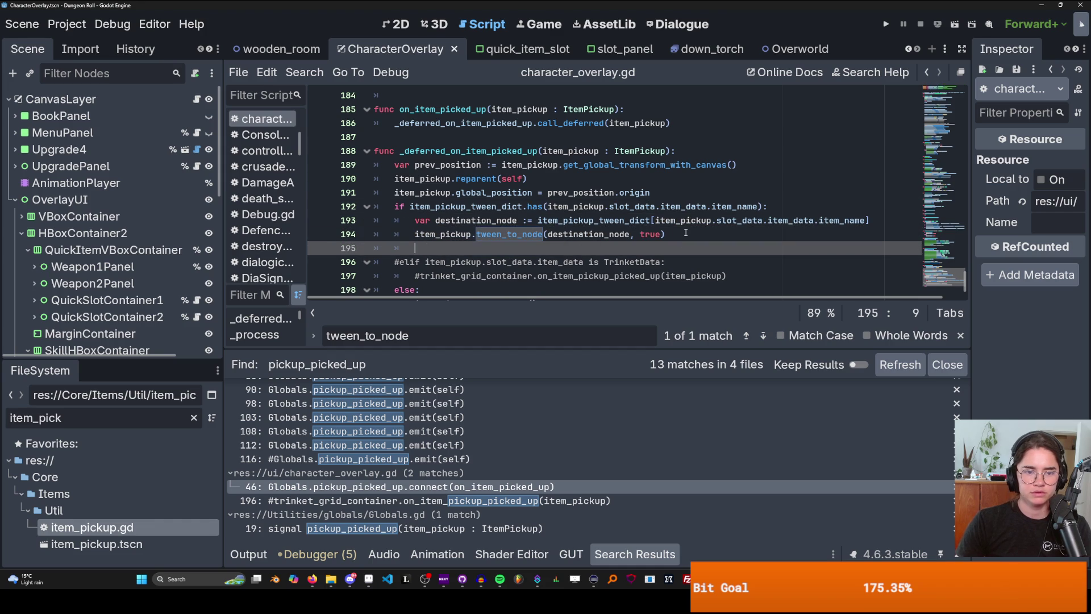
key("BackSpace")
key("BackSpace")
key("BackSpace")
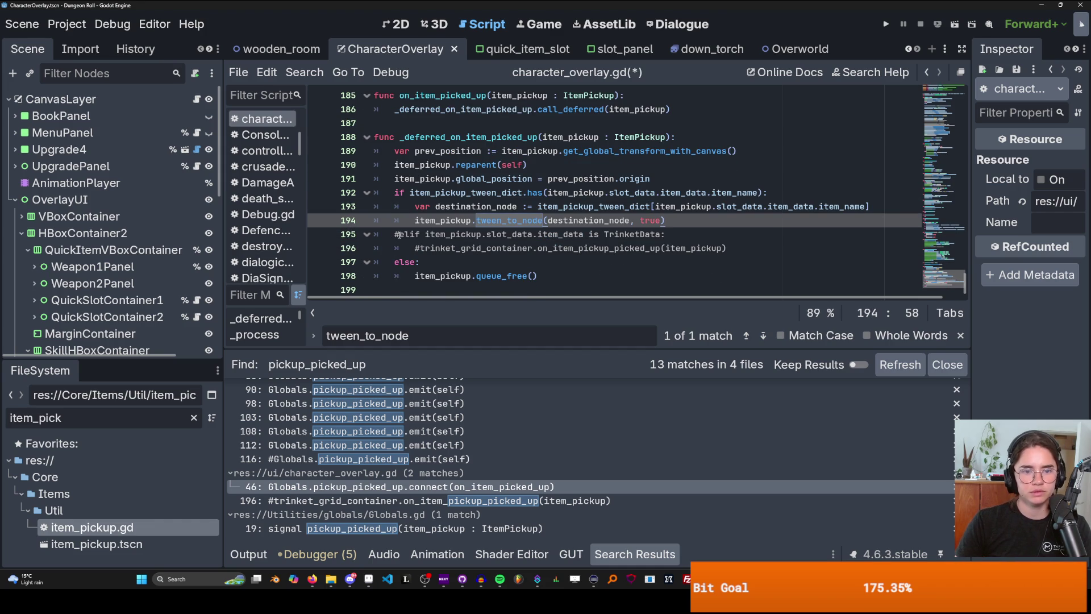
left_click(400, 234)
key("BackSpace")
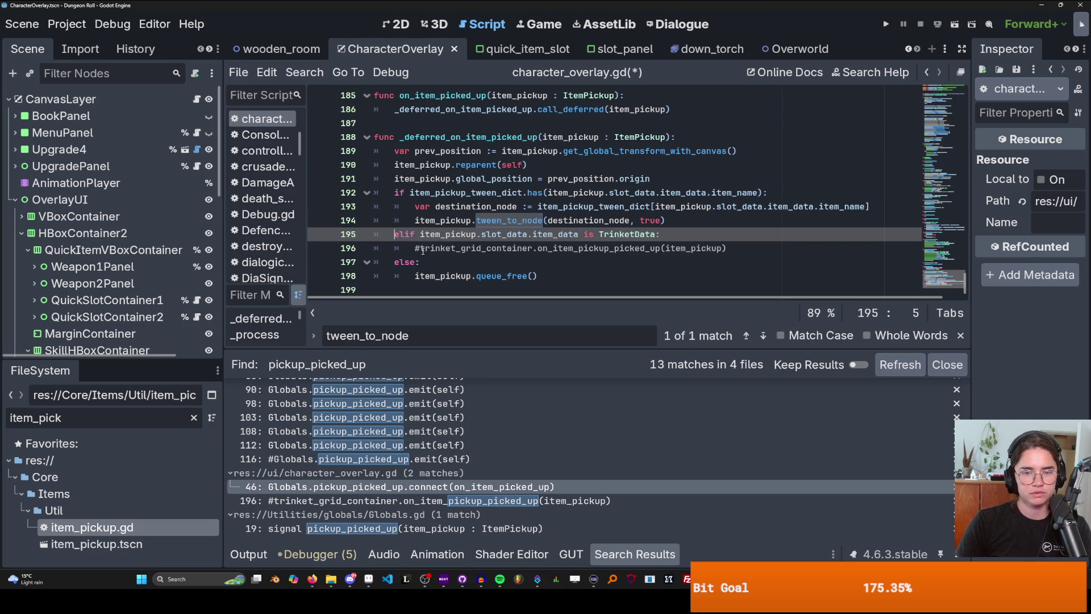
type("#")
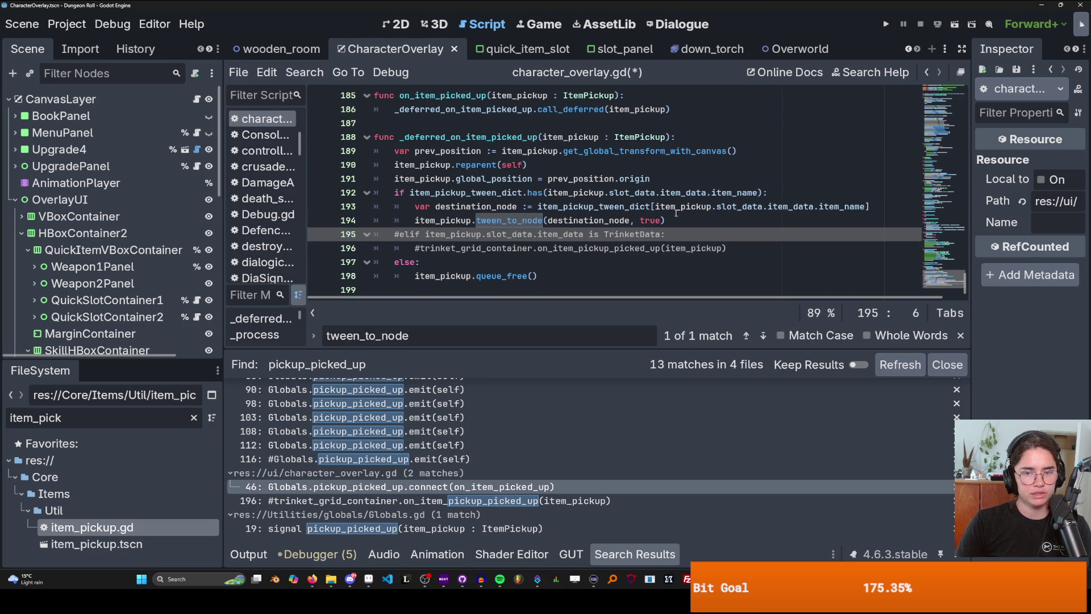
left_click(676, 222)
key("Return")
type("eli")
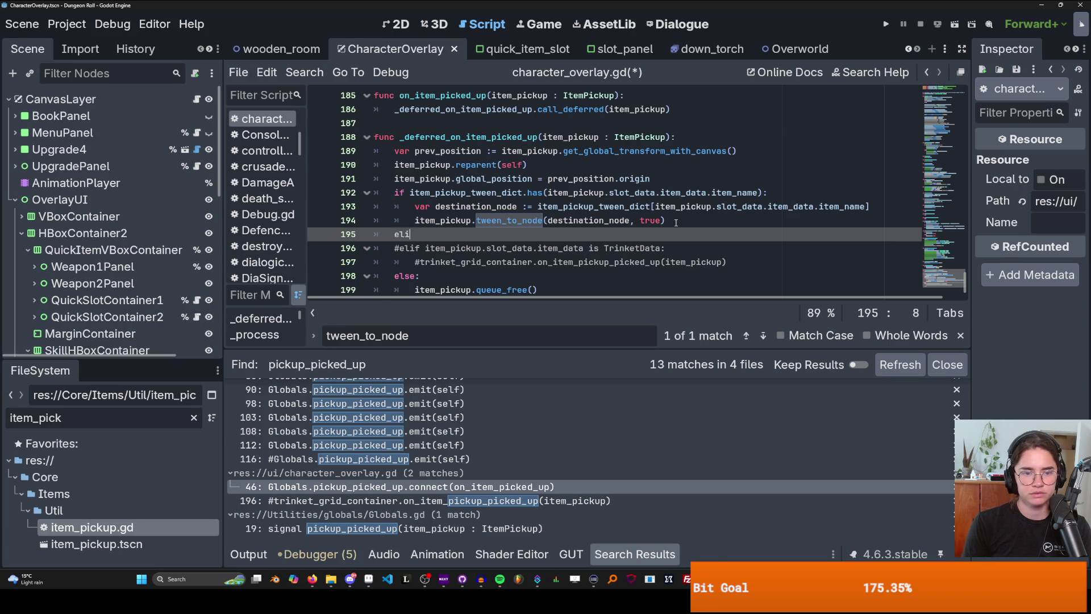
type("f")
- Write 'elif item_pickup.slot_data.item_data is PotionData:' with a pass placeholder and save
mouse_move(667, 249)
left_mouse_down()
mouse_move(449, 248)
mouse_move(427, 235)
left_mouse_up()
key("ctrl+c")
left_click(428, 234)
key("ctrl+v")
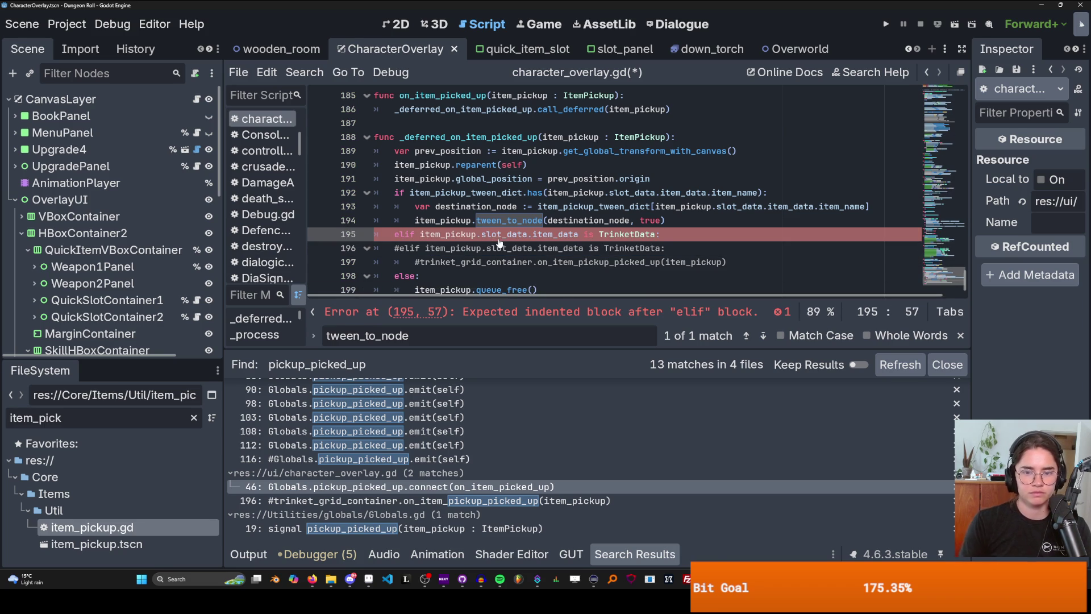
double_click(604, 233)
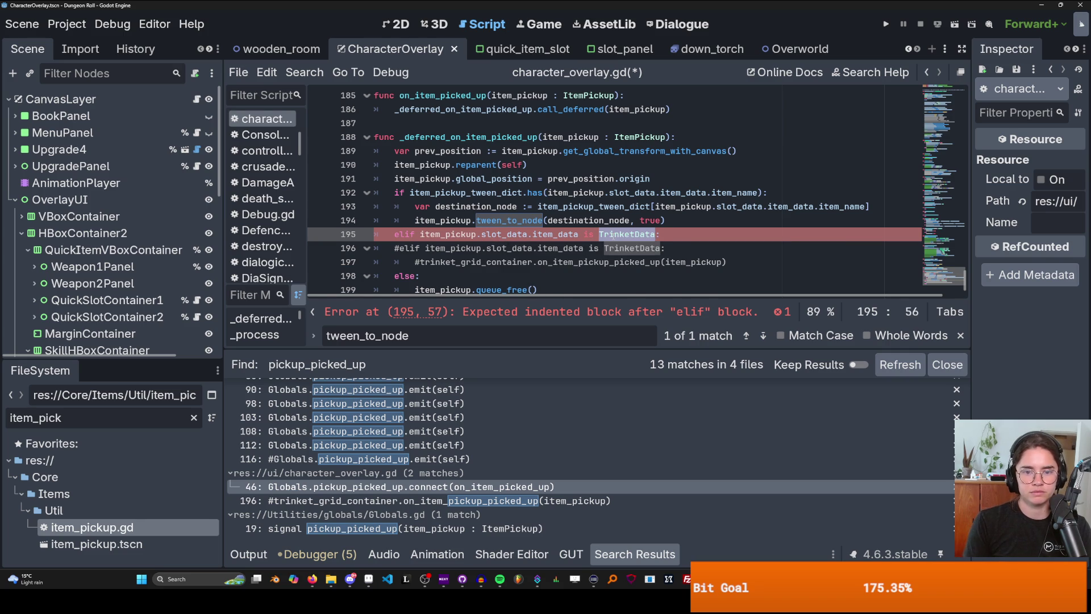
type("Po")
key("Return")
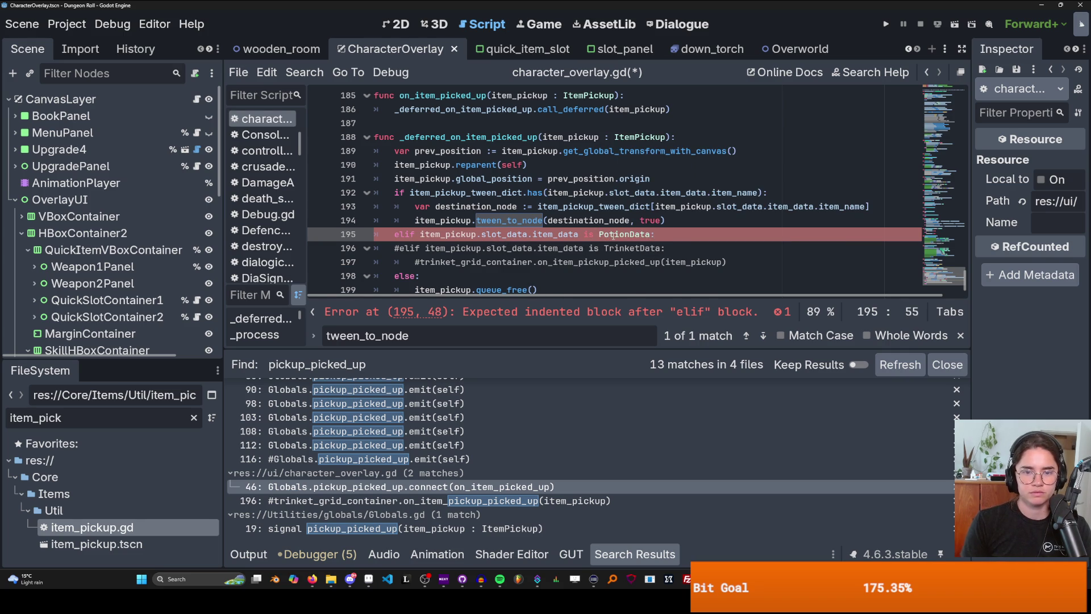
key("Return")
type("pass")
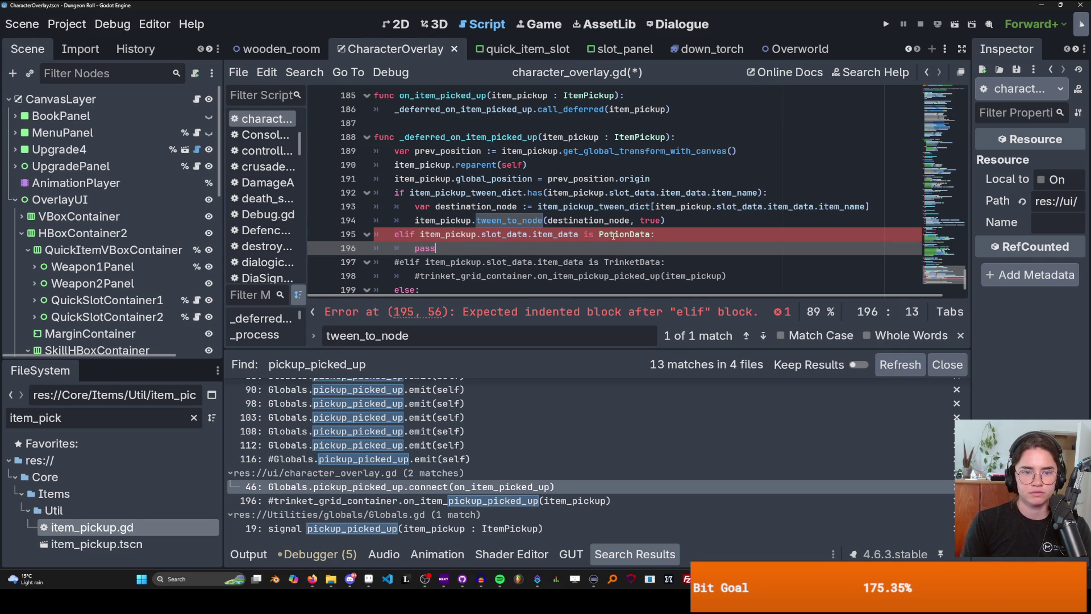
key("ctrl+s")
- Fill the PotionData branch with the destination_node declaration and a tween_to_node call
mouse_move(416, 206)
left_mouse_down()
mouse_move(518, 207)
mouse_move(414, 206)
left_mouse_up()
key("ctrl+c")
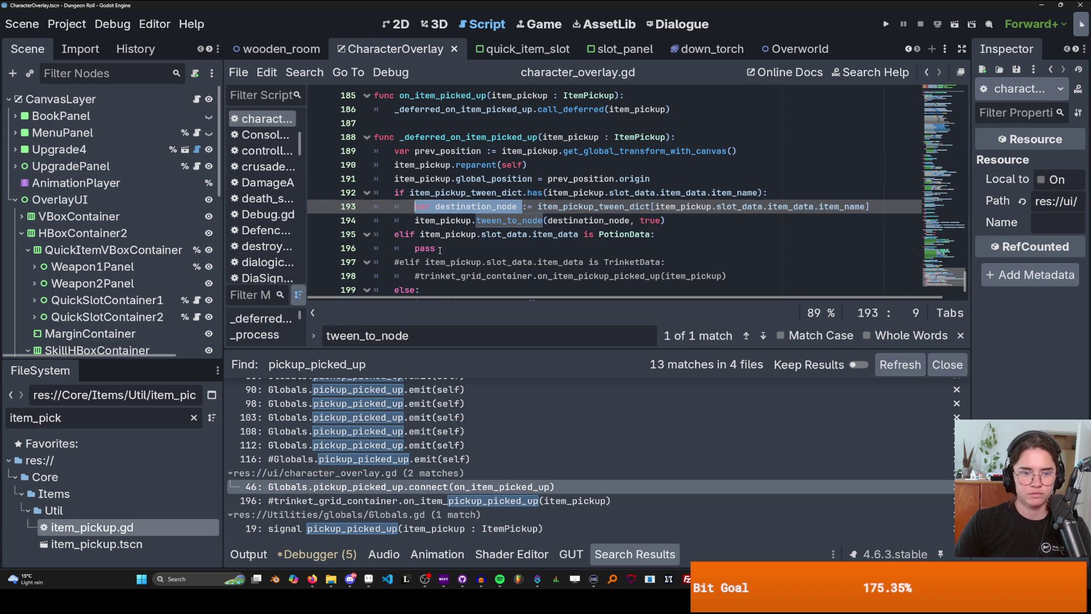
double_click(425, 247)
key("ctrl+v")
left_click(670, 220)
left_click_drag(670, 220, 415, 219)
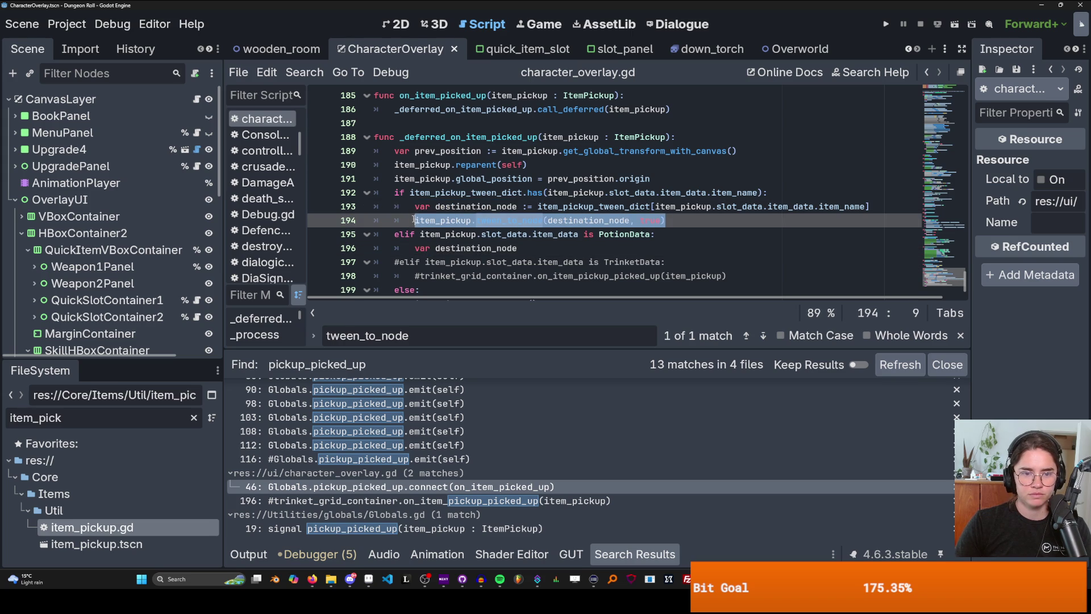
key("ctrl+x")
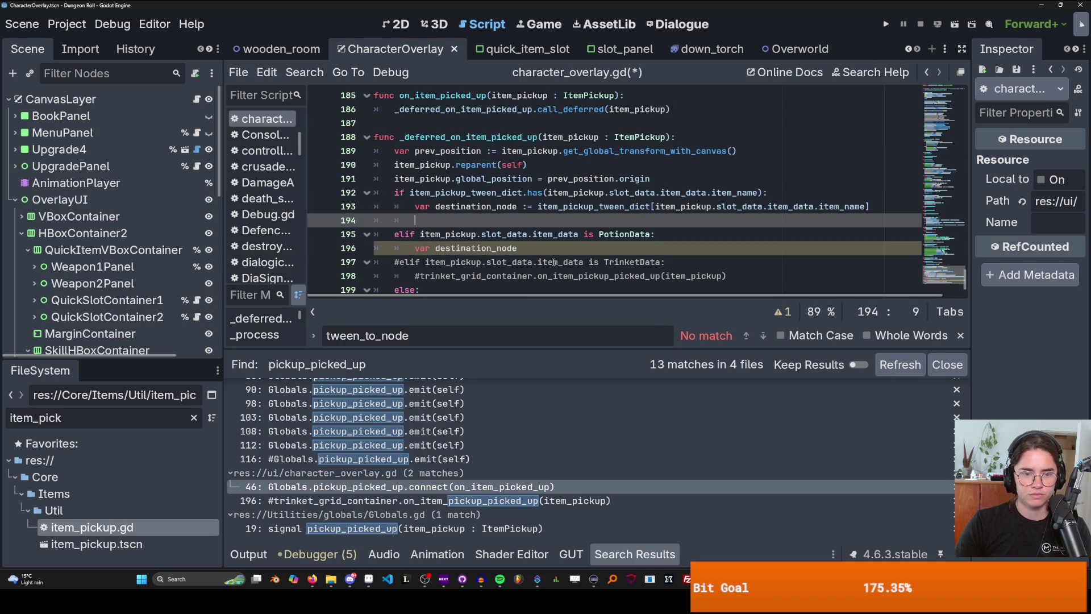
scroll(569, 250, "down", 1)
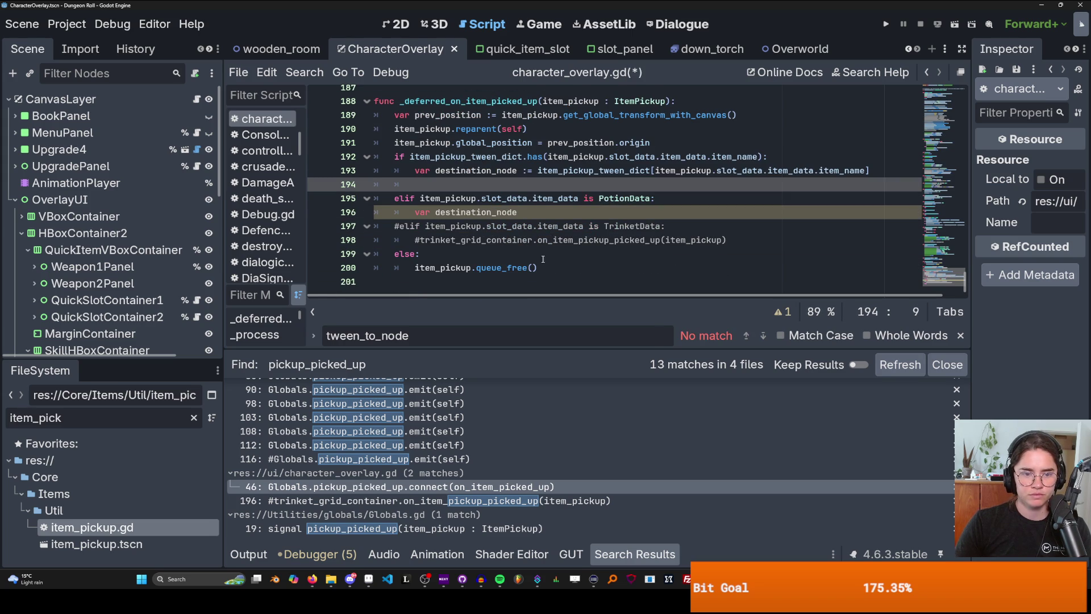
key("ctrl+v")
left_click(538, 211)
key("Return")
key("ctrl+v")
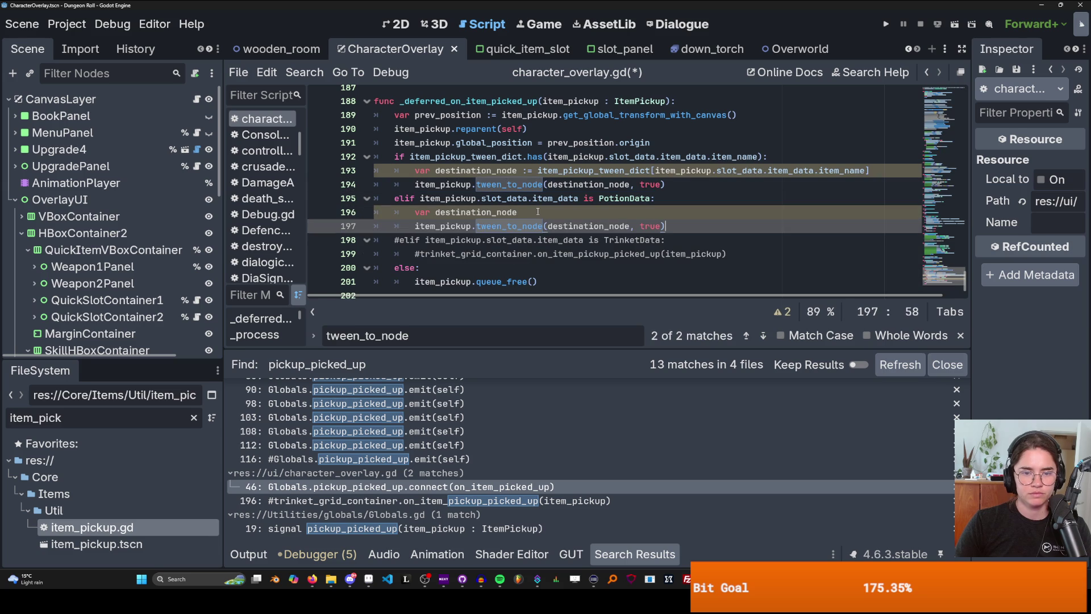
left_click(517, 212)
type(":")
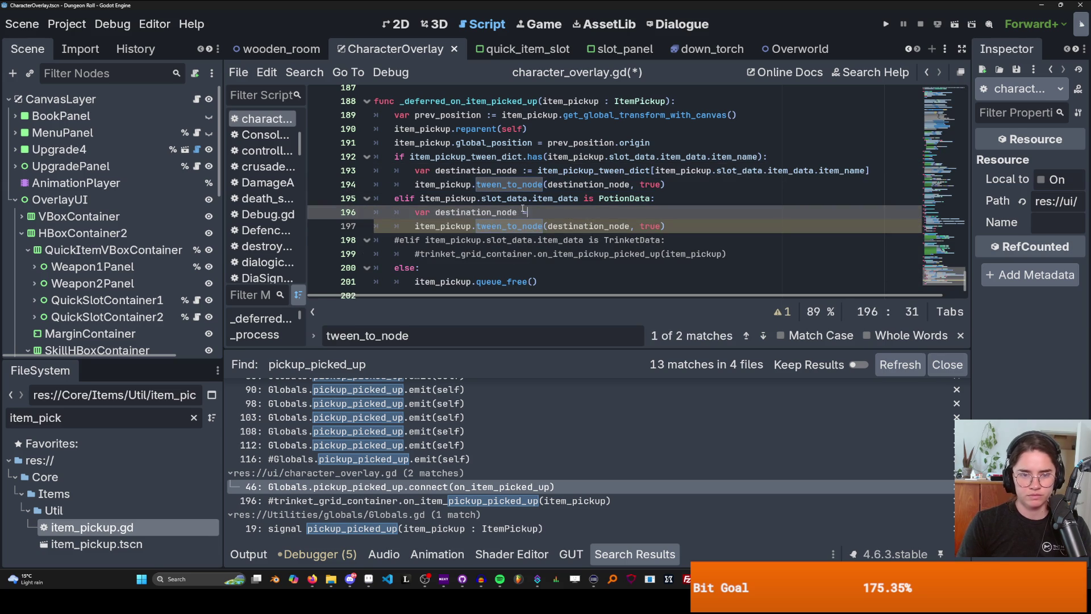
- Set the potion branch's destination_node to %QuickSlotContainer1 and run the game
type("=")
left_click(400, 24)
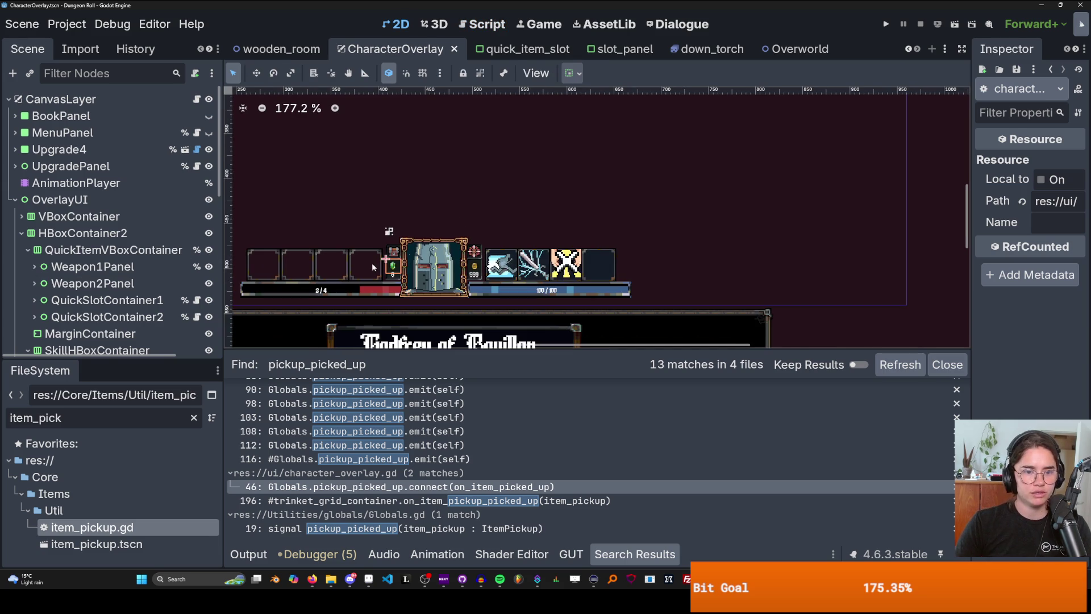
left_click(361, 264)
left_click(321, 266)
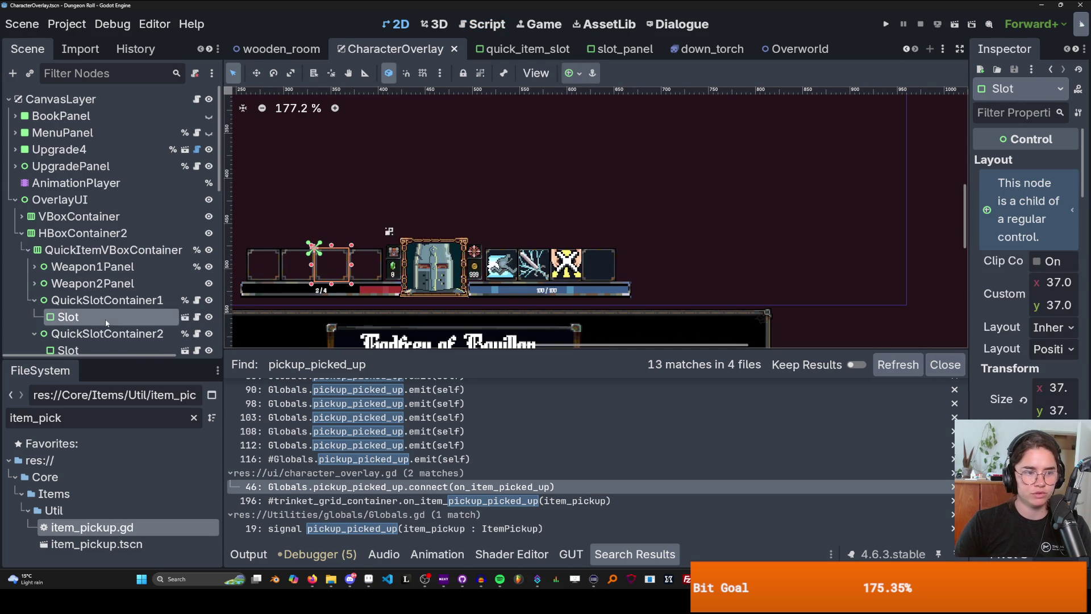
scroll(98, 319, "down", 2)
left_click(98, 236)
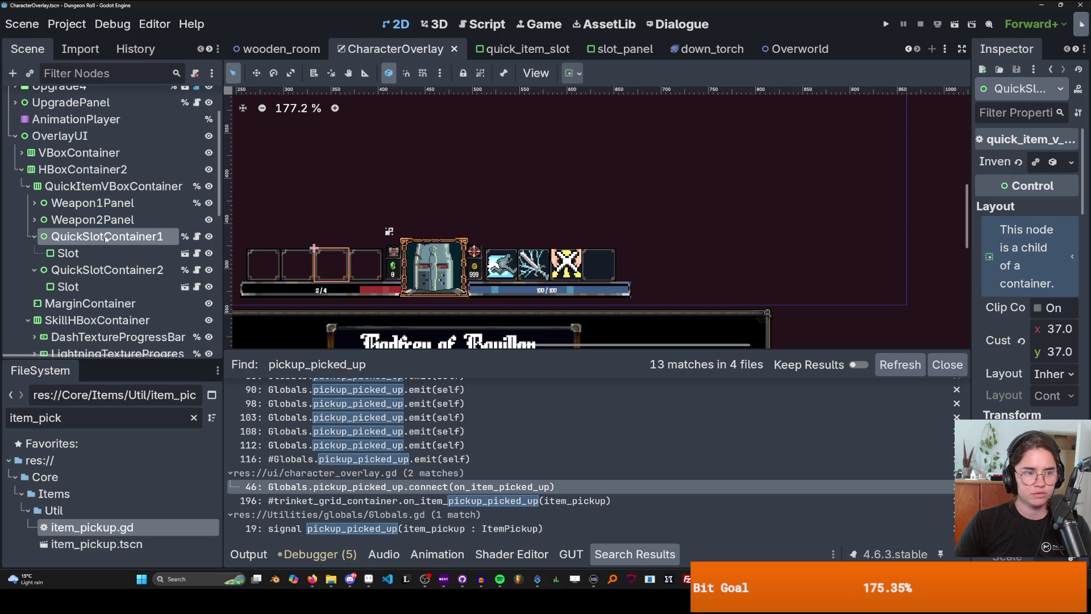
scroll(136, 240, "up", 3)
left_click(196, 99)
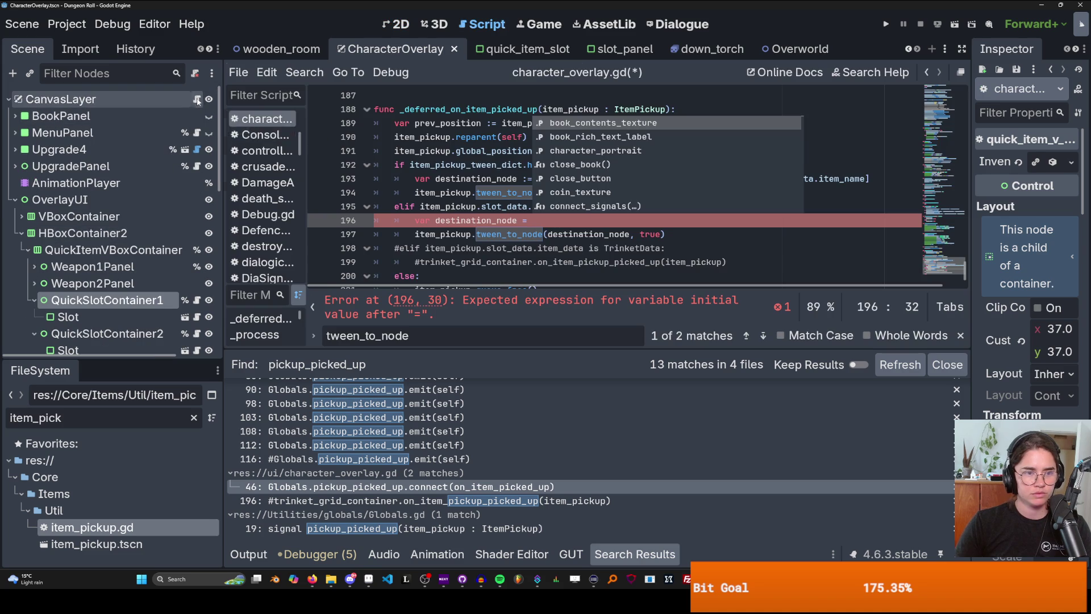
left_click_drag(134, 303, 569, 222)
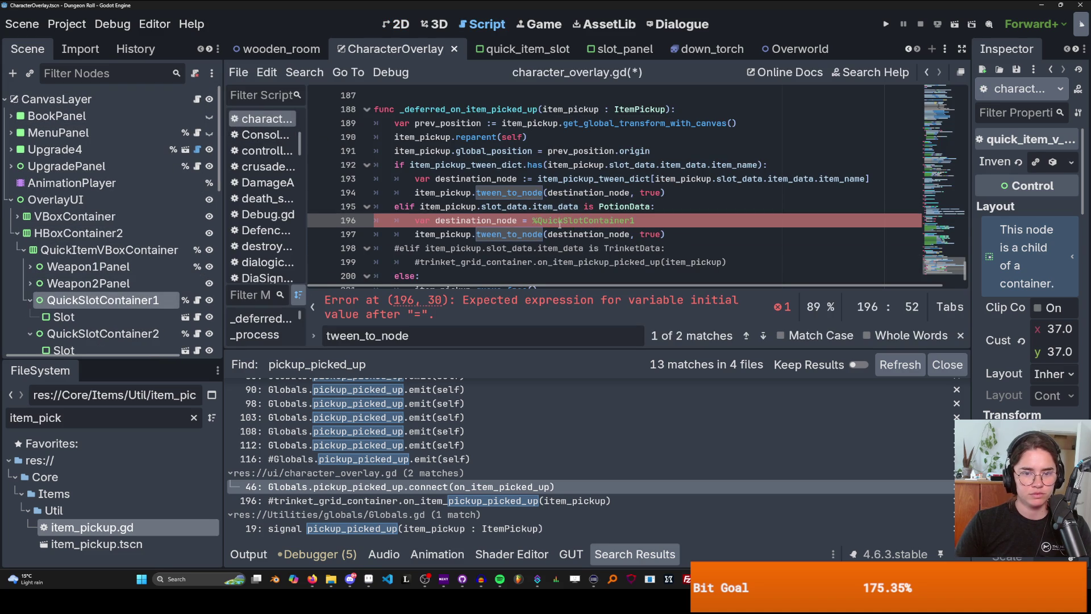
left_click(886, 24)
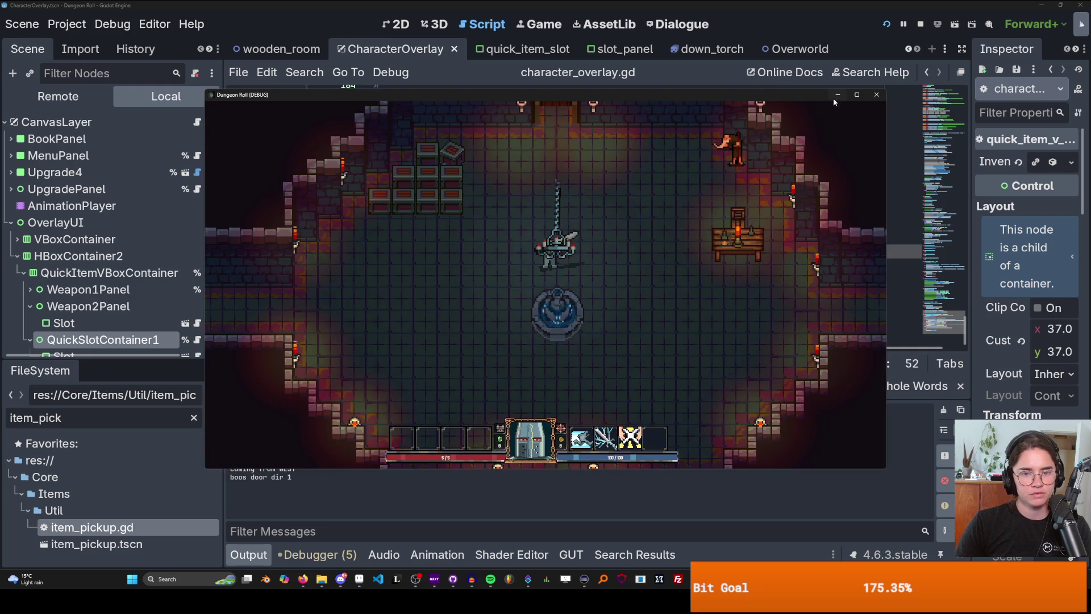
- Attack the crates with the knight, then reload the room from the pause menu
left_click(399, 244)
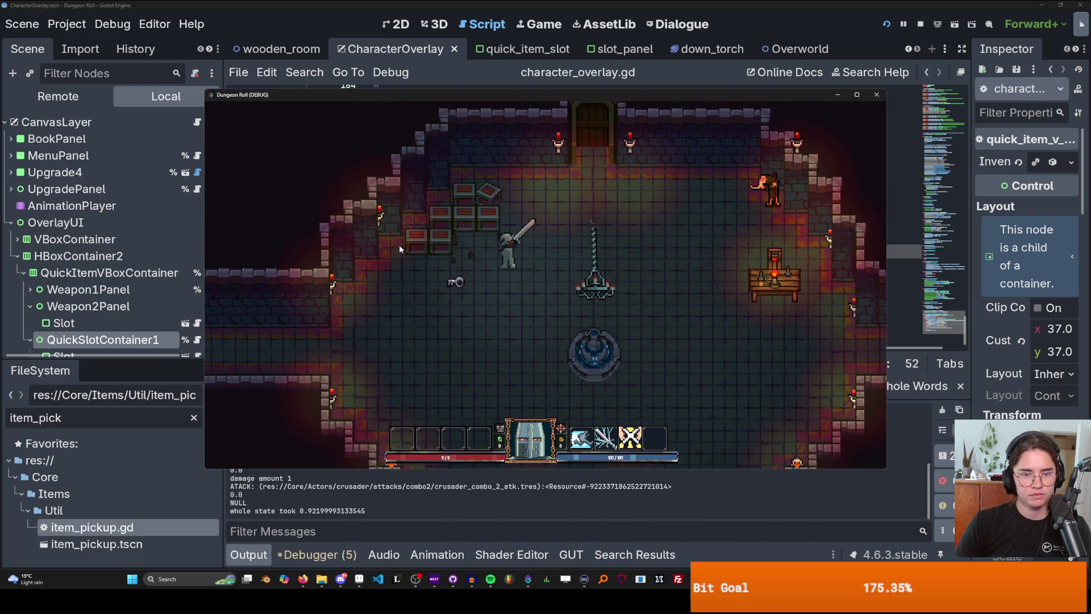
left_click(489, 202)
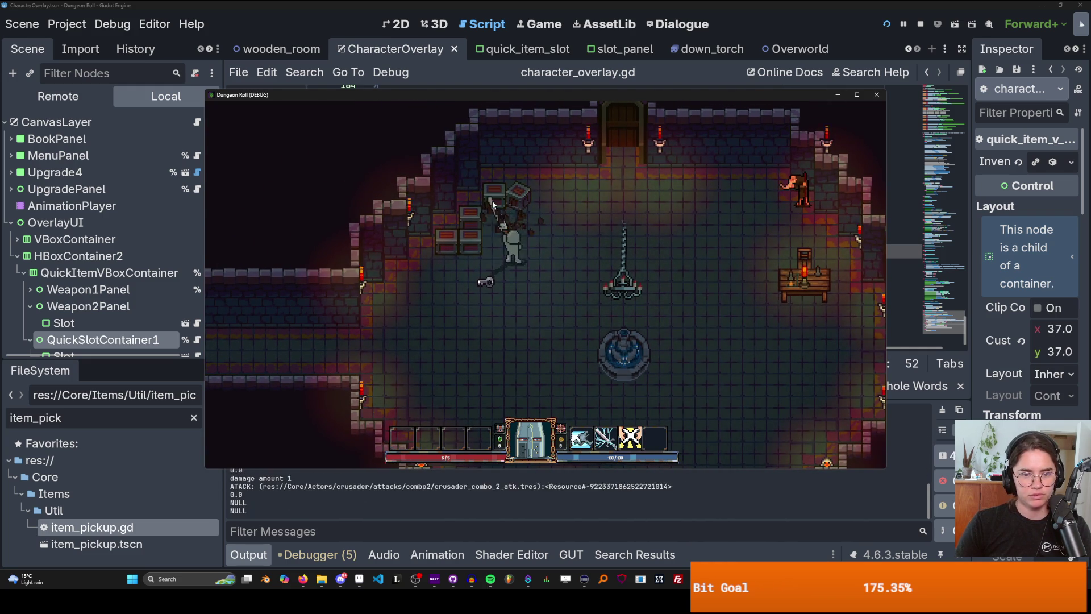
left_click(475, 210)
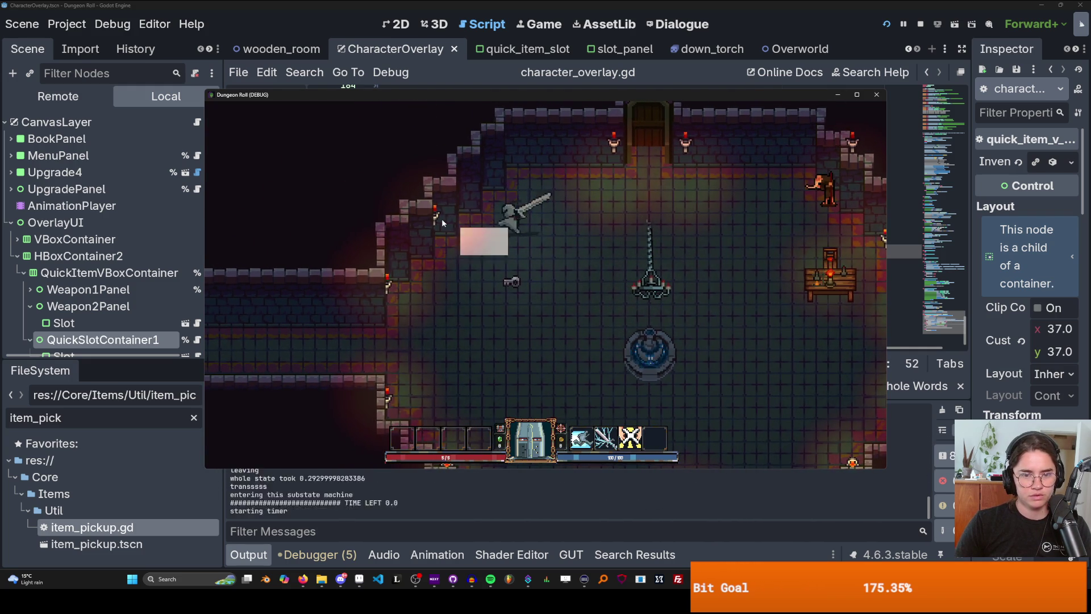
left_click(441, 218)
key("Escape")
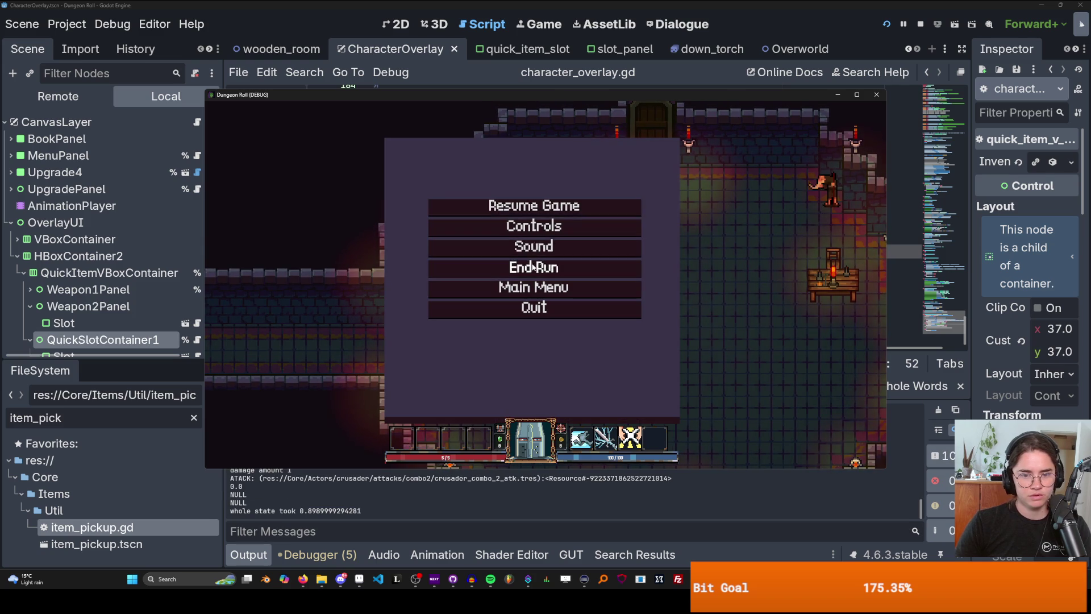
key("Escape")
left_click(509, 176)
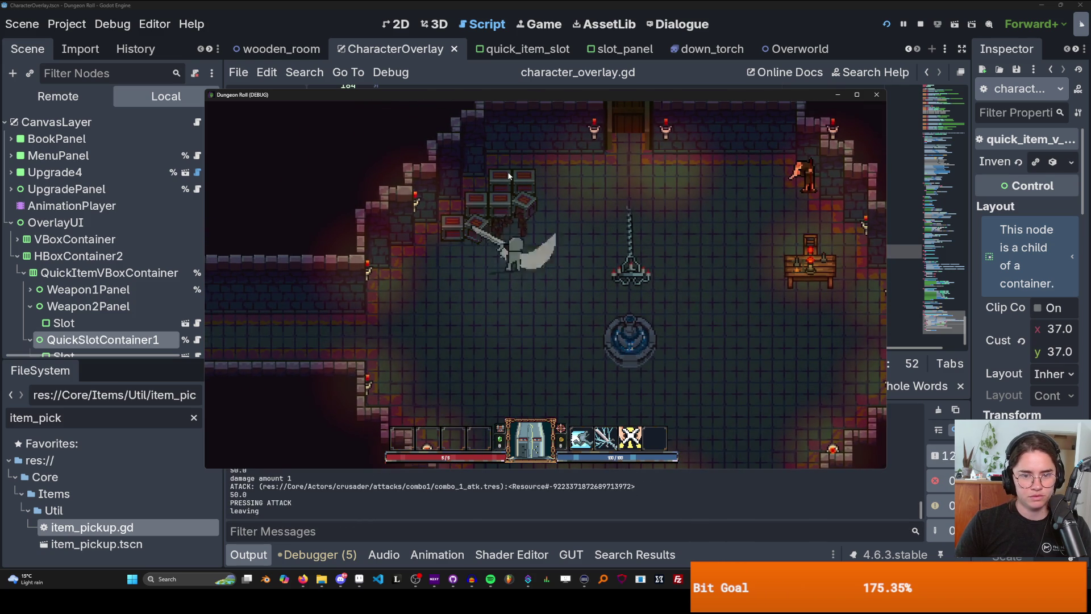
key("w")
left_click(507, 172)
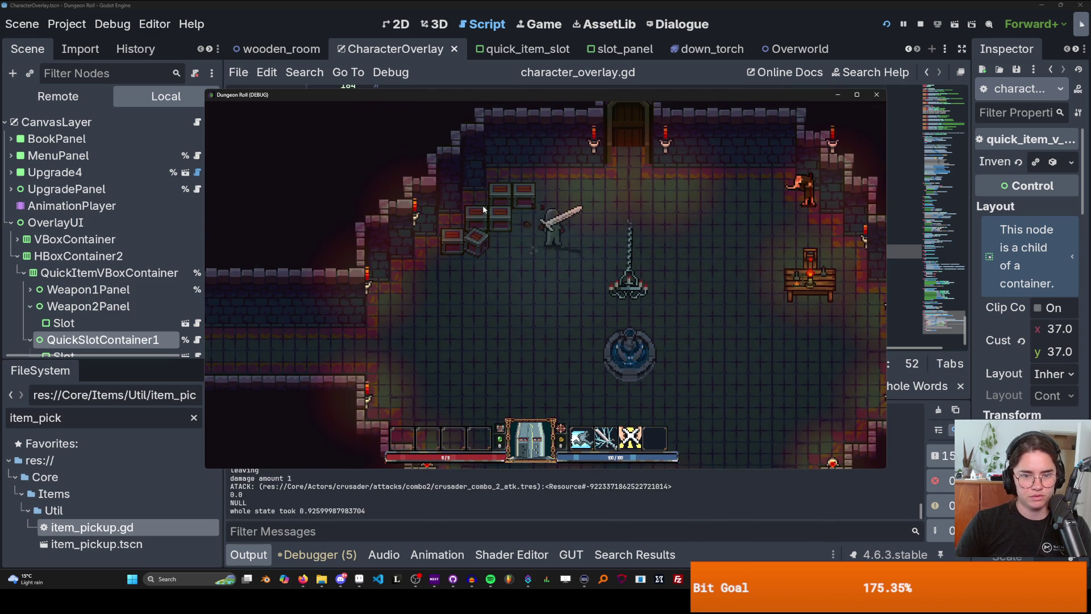
left_click(475, 210)
key("a")
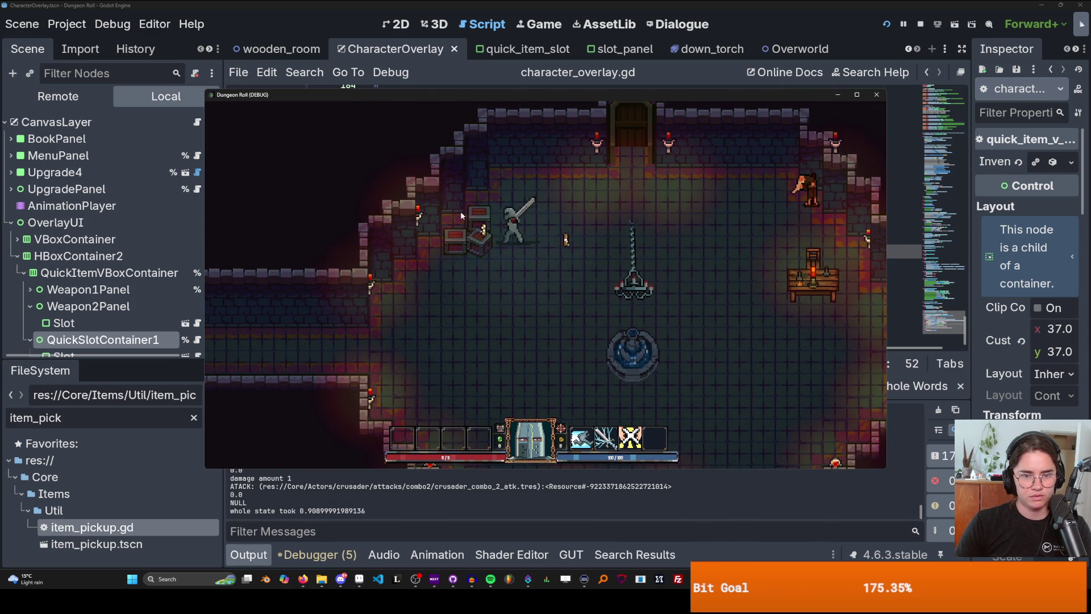
left_click(461, 210)
key("Escape")
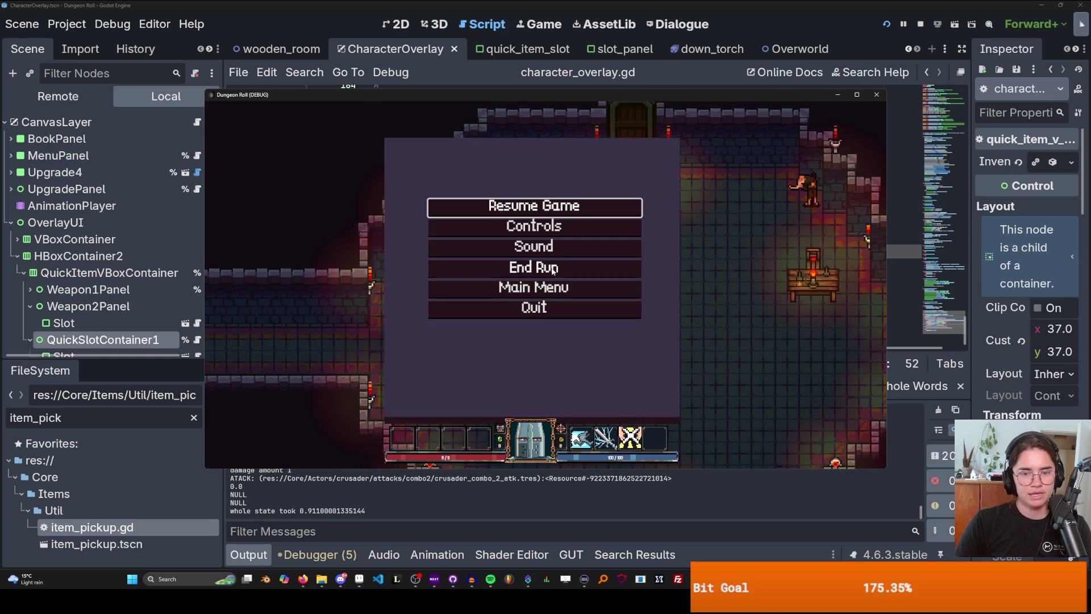
left_click(528, 265)
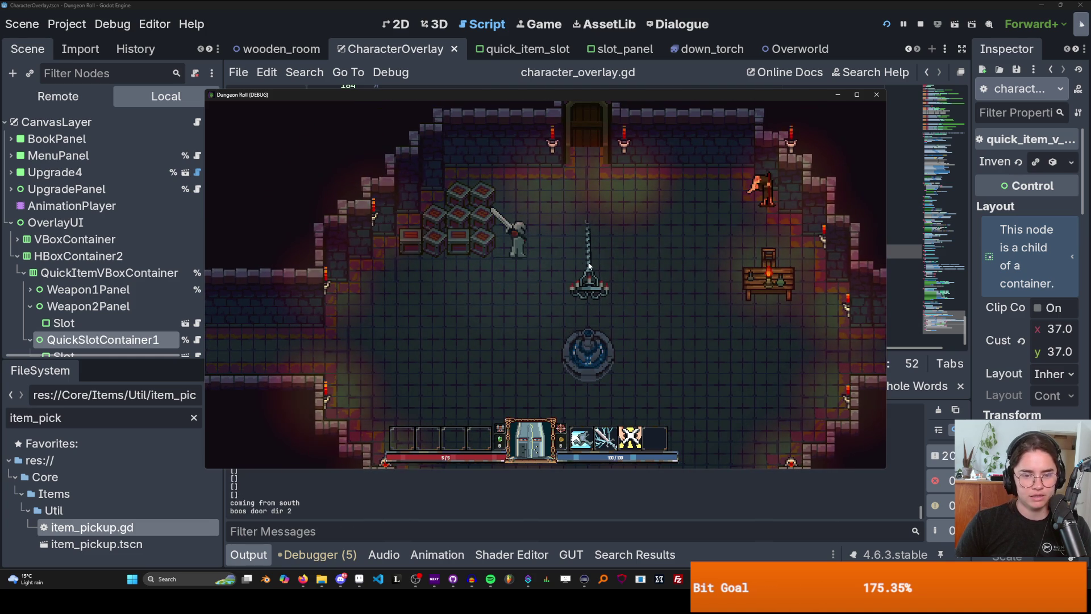
- Spawn a Health Potion with the debug console command spawn_item 8 1
key("grave")
type("spawn_itme")
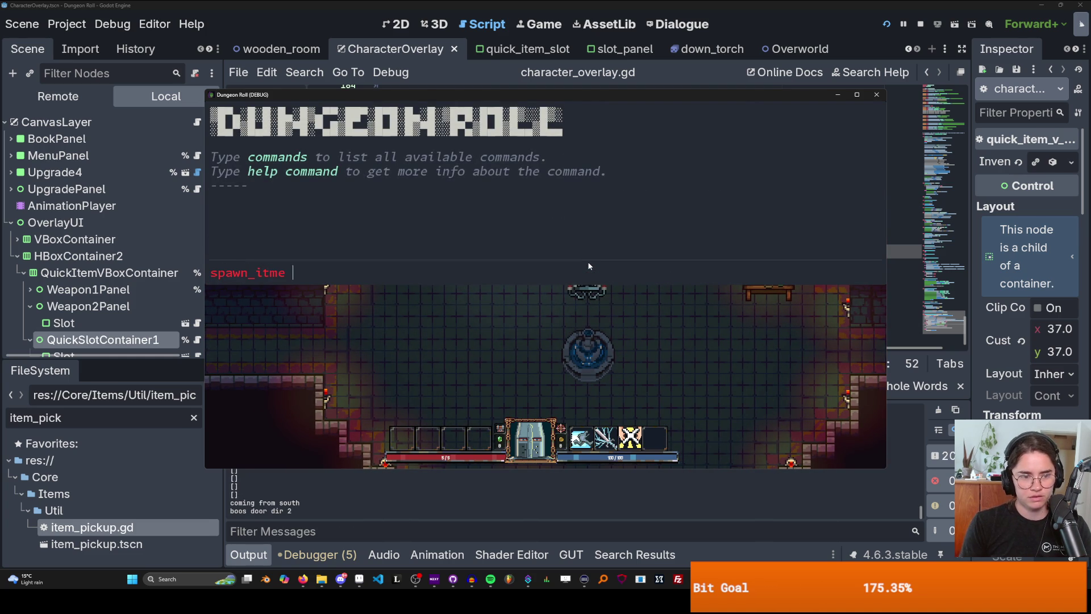
key("BackSpace")
key("BackSpace")
type("em 8 1")
key("Return")
key("grave")
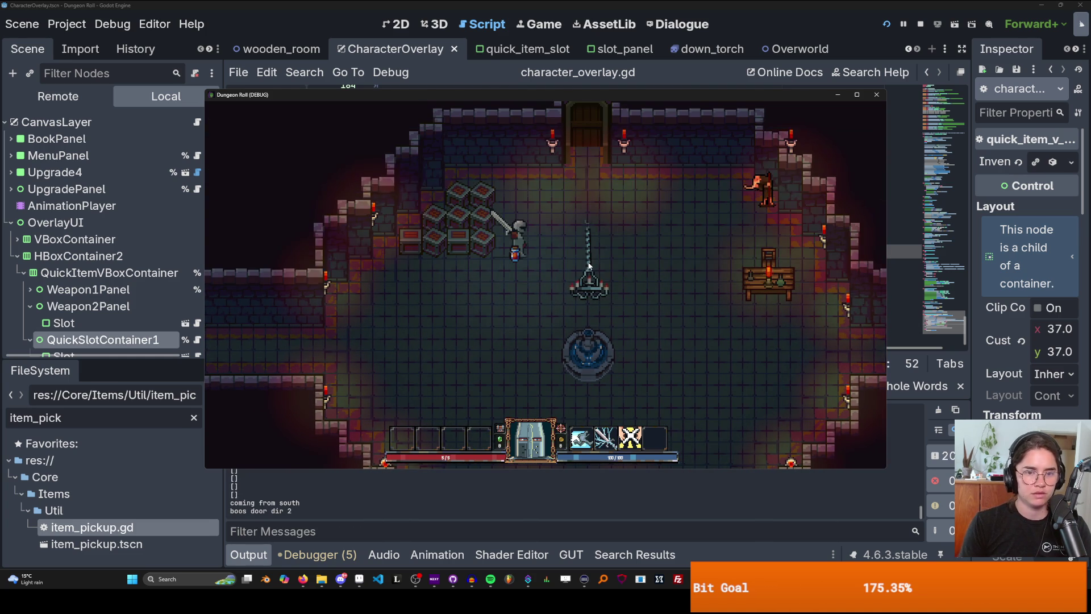
- Stop the game and paste a copy of the PotionData branch below it
key("d")
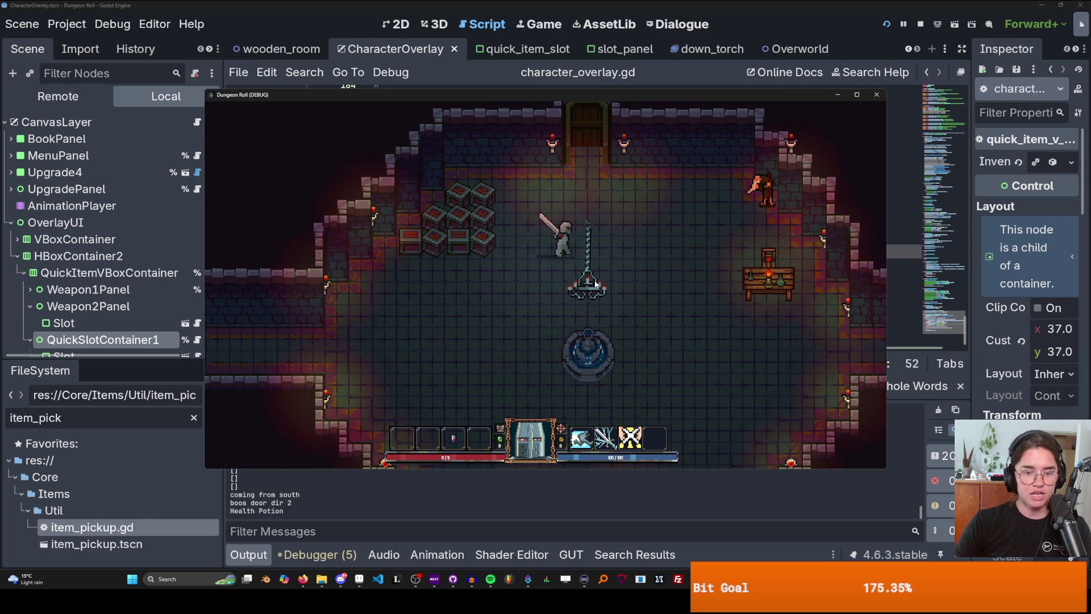
left_click(877, 94)
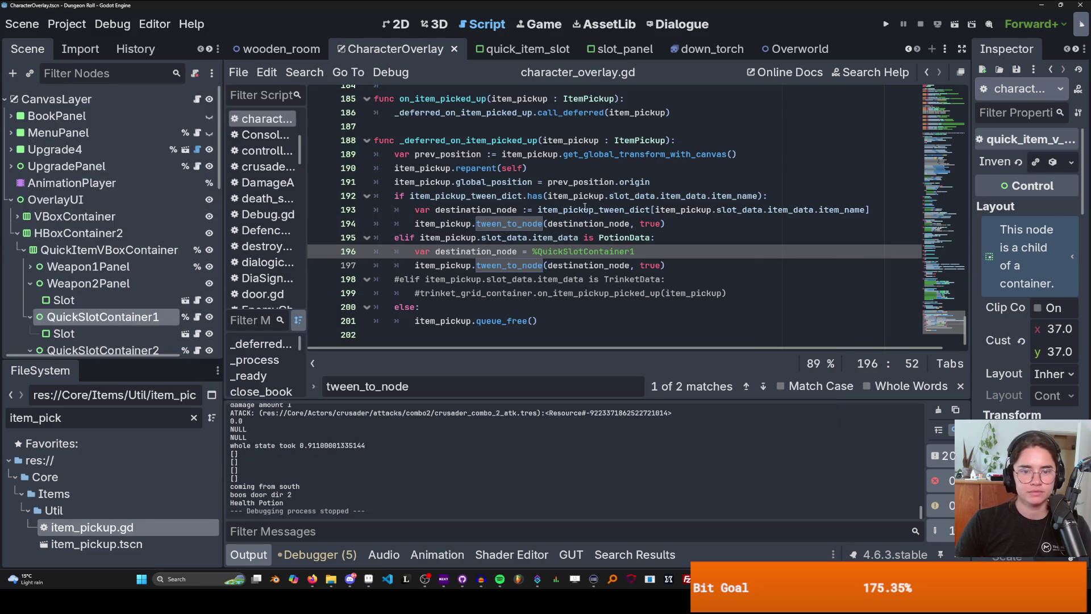
mouse_move(667, 265)
left_mouse_down()
mouse_move(398, 224)
mouse_move(383, 235)
left_mouse_up()
key("ctrl+c")
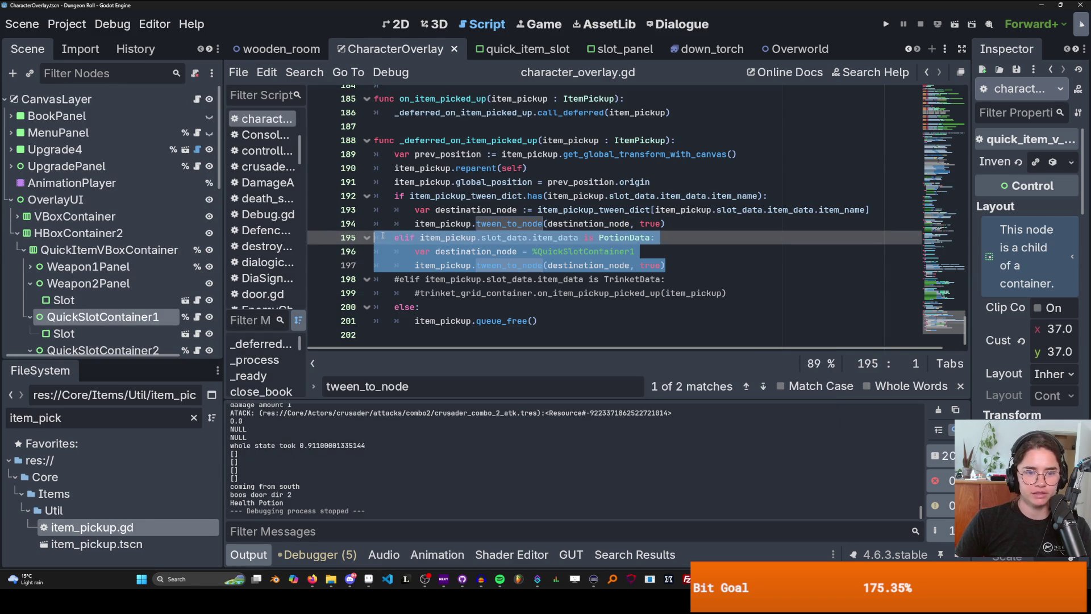
left_click(674, 266)
key("Return")
key("ctrl+v")
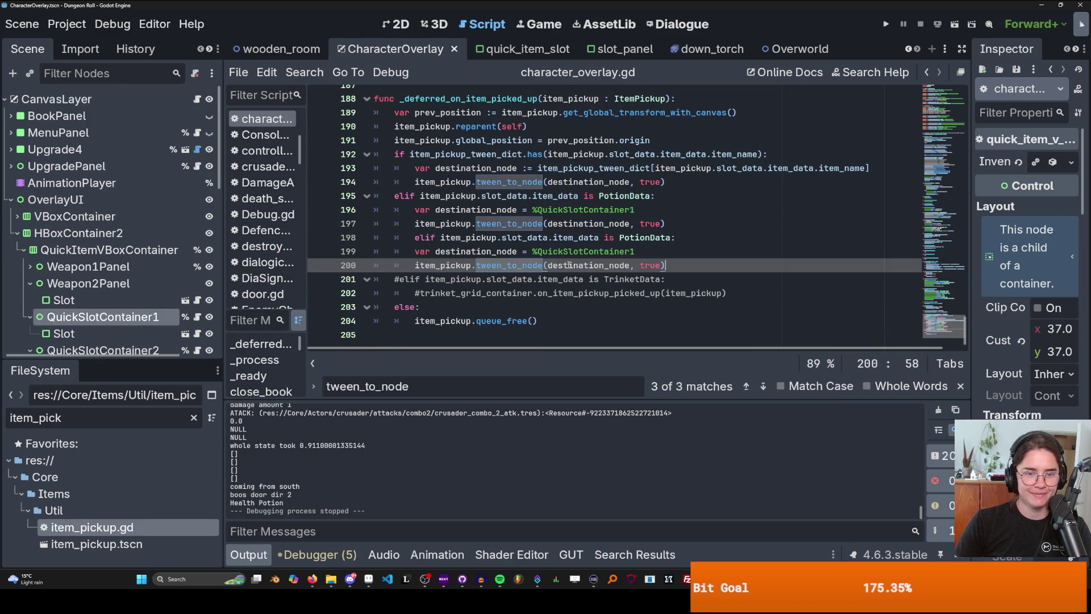
- Change the copied branch's type check from PotionData to BombData
key("Up")
key("Up")
key("Home")
double_click(606, 237)
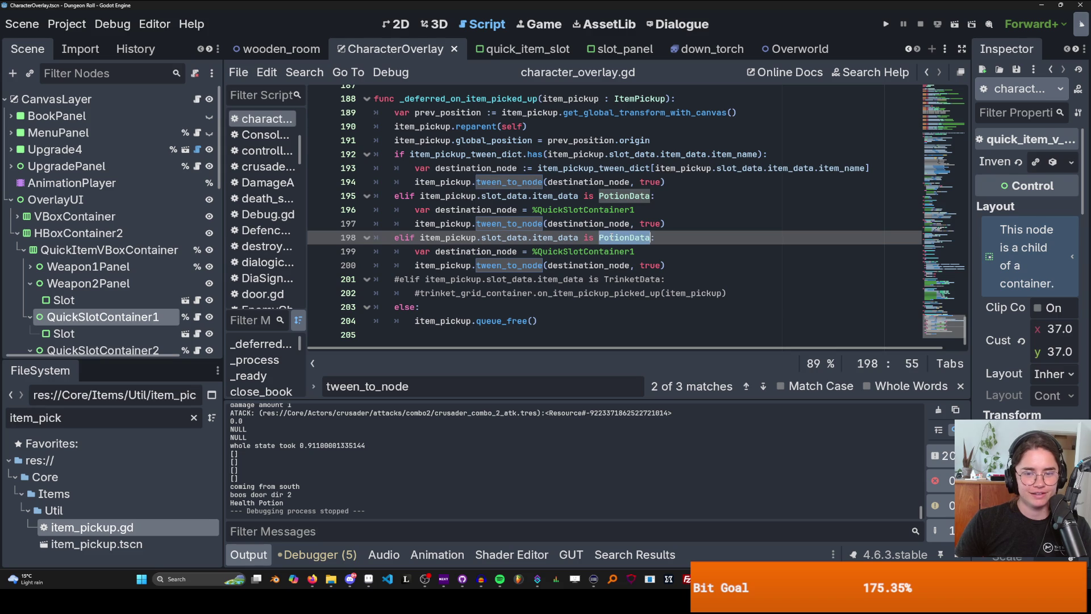
type("Bomb")
key("Down")
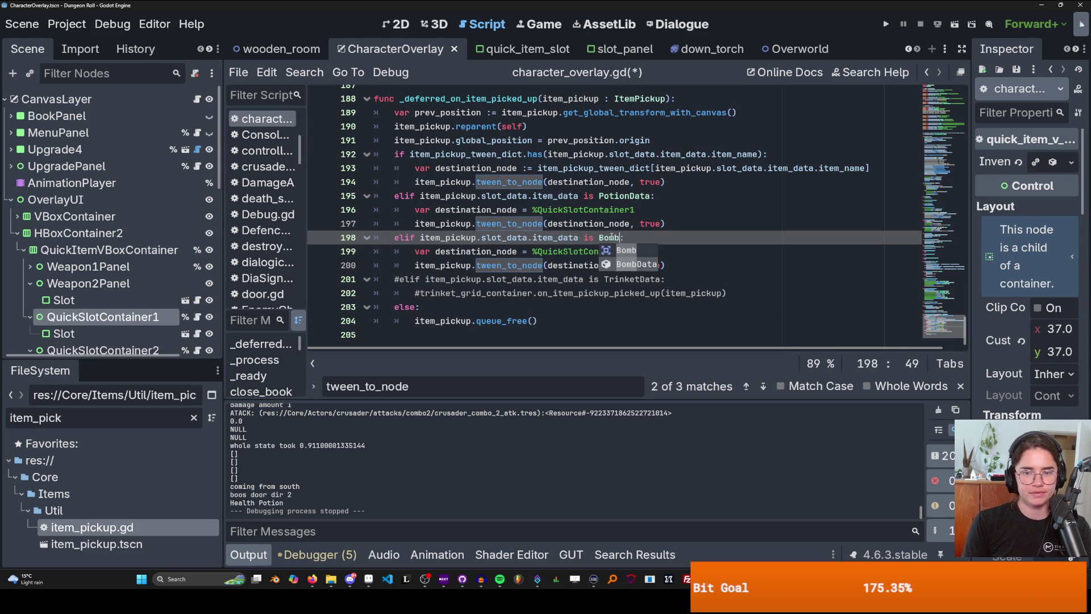
key("Return")
- Make %QuickSlotContainer2 the BombData branch's destination node
key("Down")
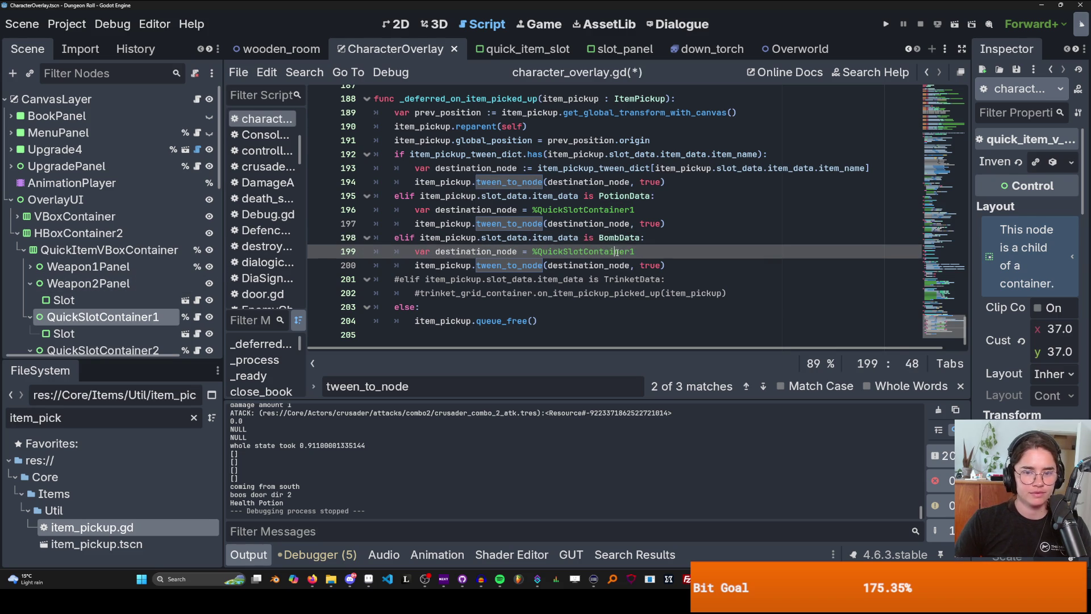
key("ctrl+shift+Left")
key("shift+Left")
key("BackSpace")
scroll(95, 292, "down", 3)
left_click_drag(94, 292, 555, 252)
left_click_drag(97, 287, 654, 262)
key("Return")
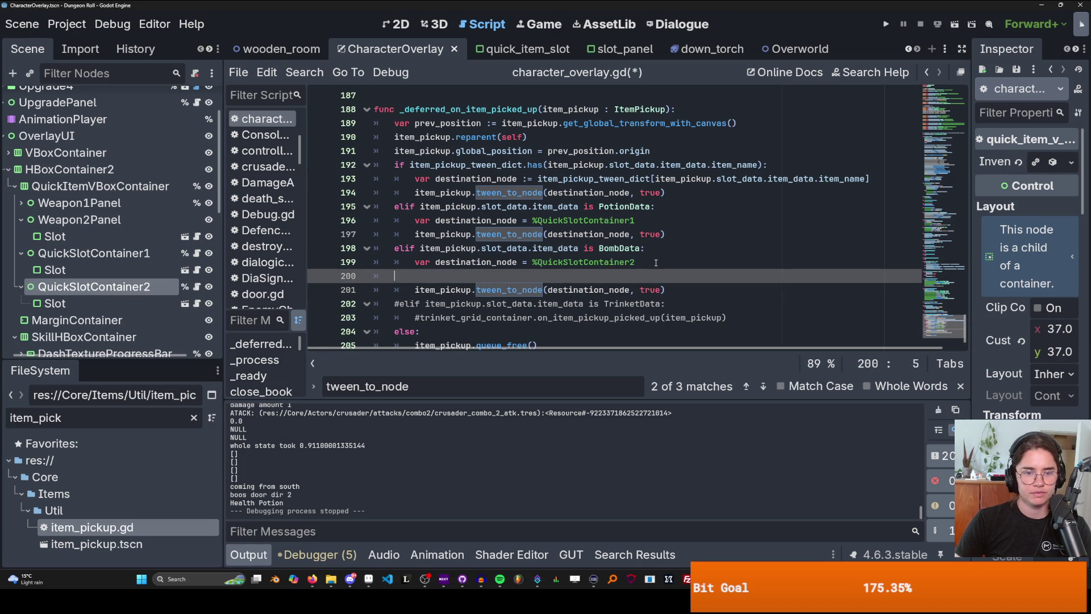
key("BackSpace")
- Duplicate the BombData branch and delete the extra call and commented trinket lines
key("shift+Down")
key("ctrl+c")
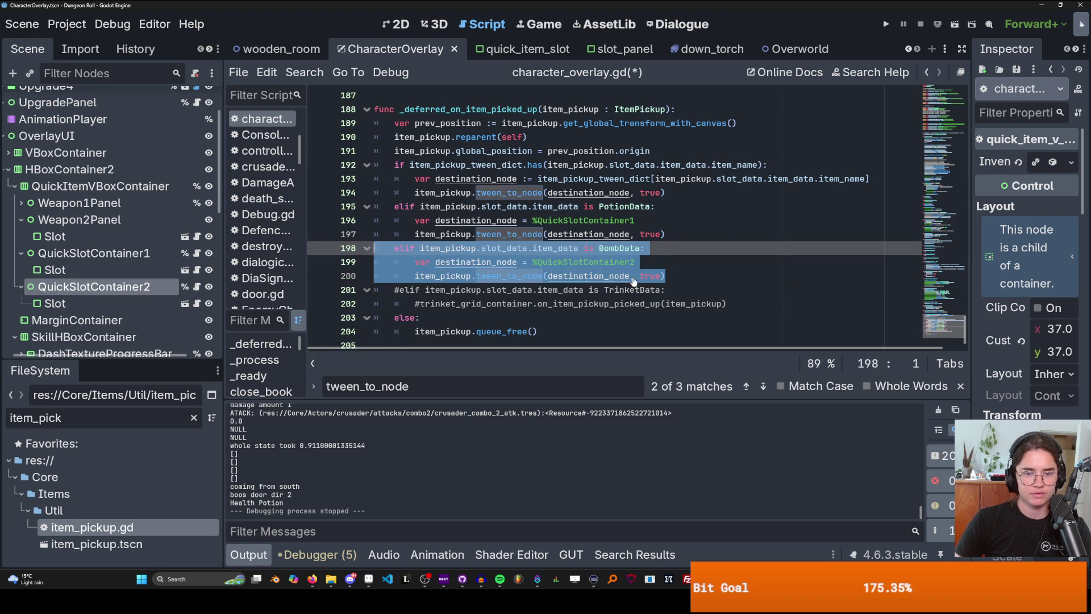
key("Down")
key("ctrl+shift+Return")
key("ctrl+v")
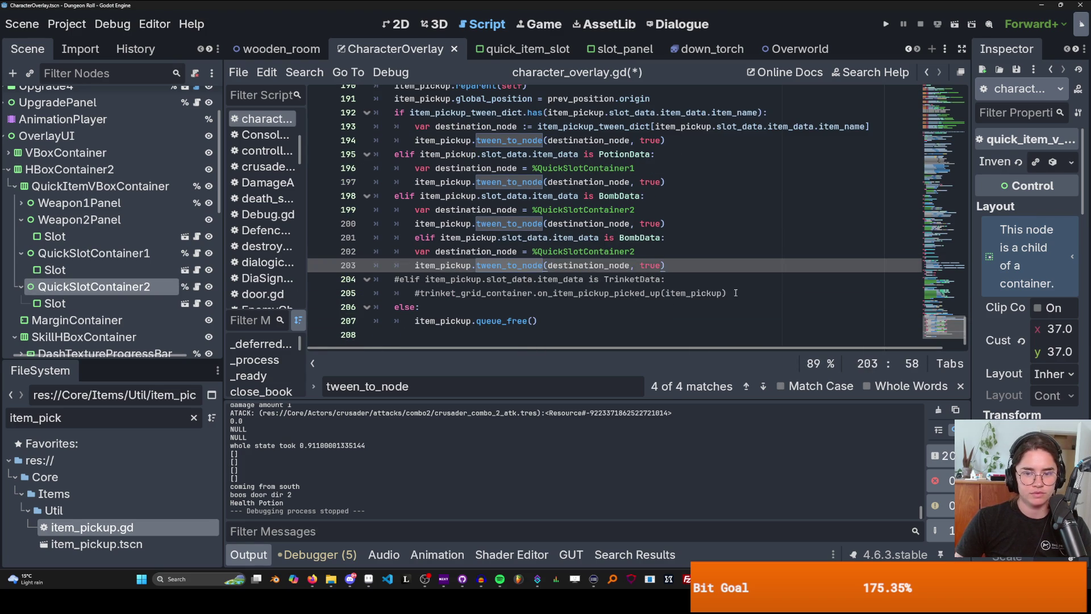
left_click_drag(735, 292, 395, 264)
key("BackSpace")
key("Up")
key("Up")
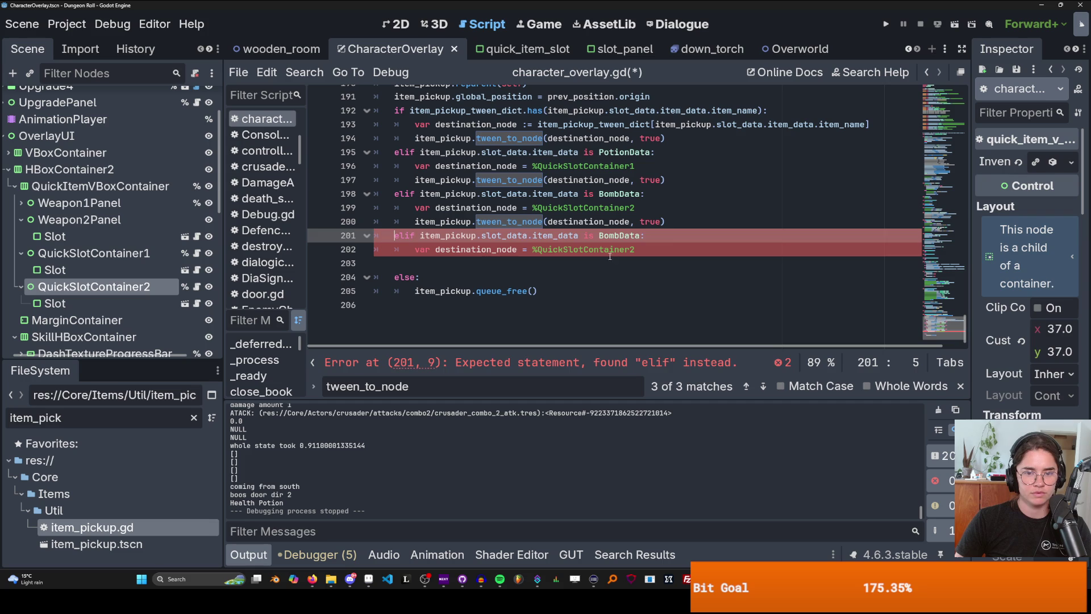
- Copy the tween_to_node call into the second BombData branch
left_click(626, 226)
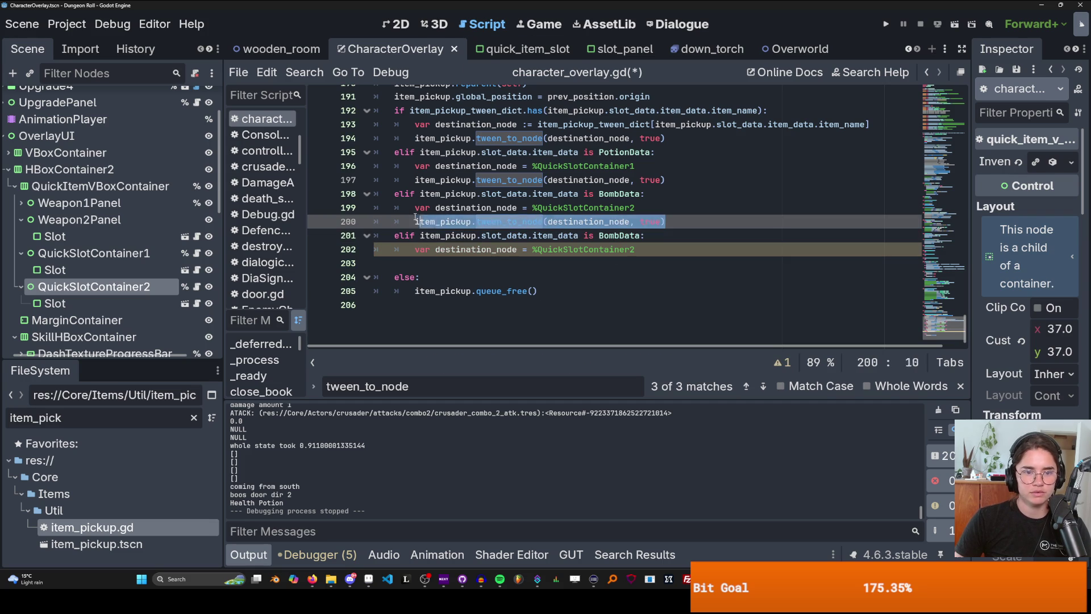
key("ctrl+c")
key("Down")
key("Down")
key("End")
key("Return")
key("ctrl+v")
key("Delete")
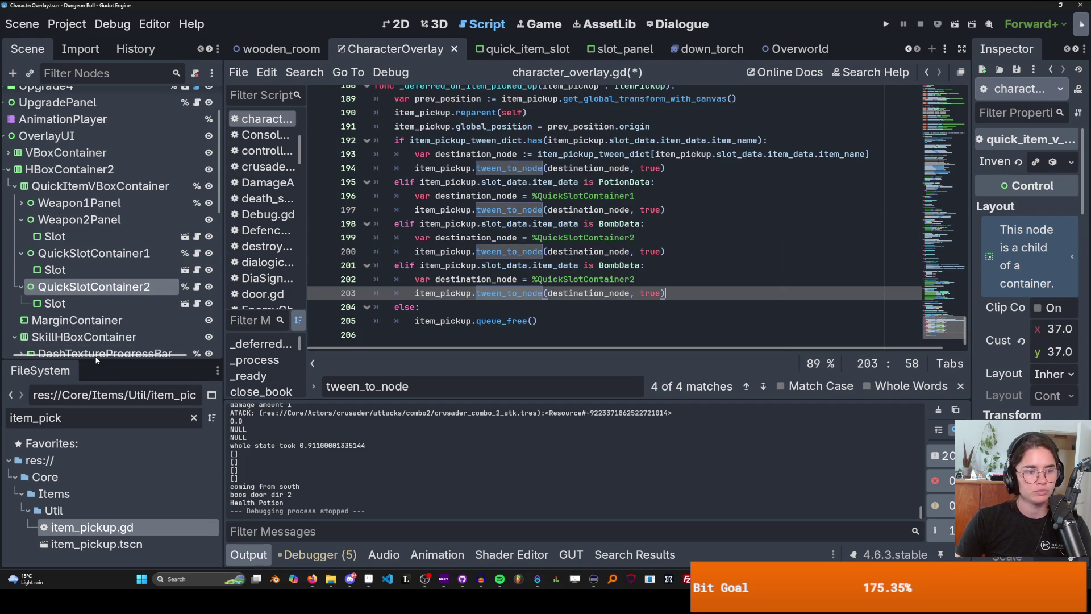
- Select the CharacterPortrait node under PlayerPortrait in the 2D view
left_click_drag(124, 357, 126, 422)
key("ctrl+F1")
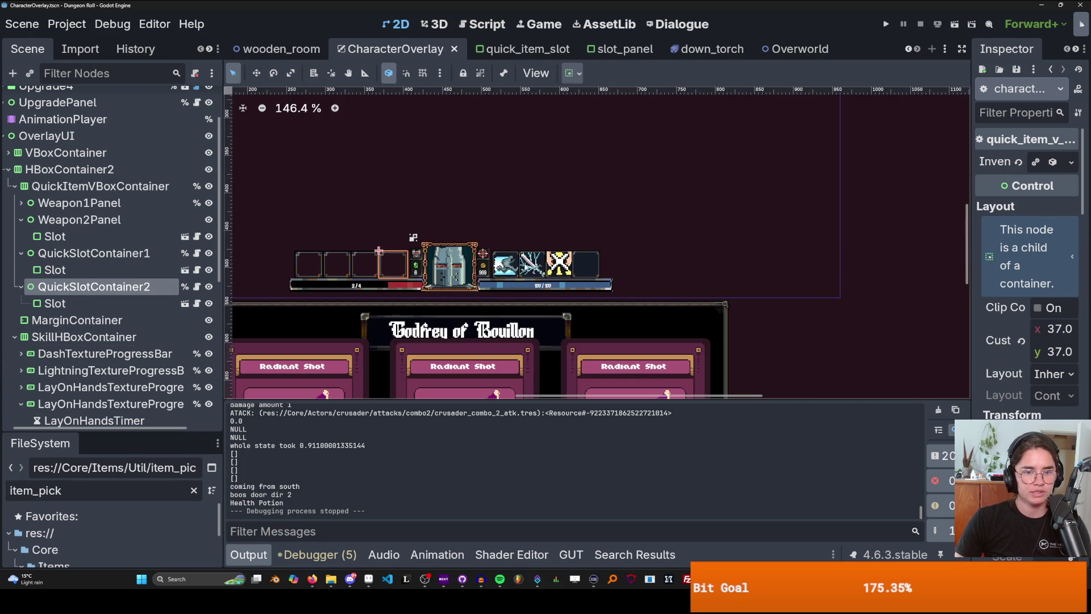
left_click(464, 260)
scroll(114, 380, "down", 1)
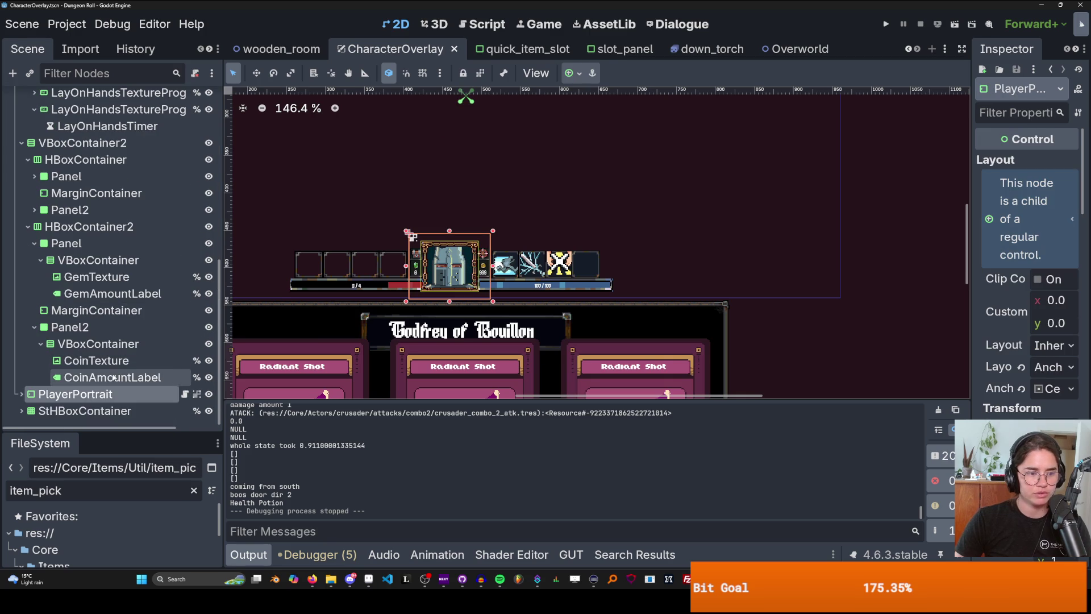
left_click(21, 394)
scroll(118, 381, "down", 2)
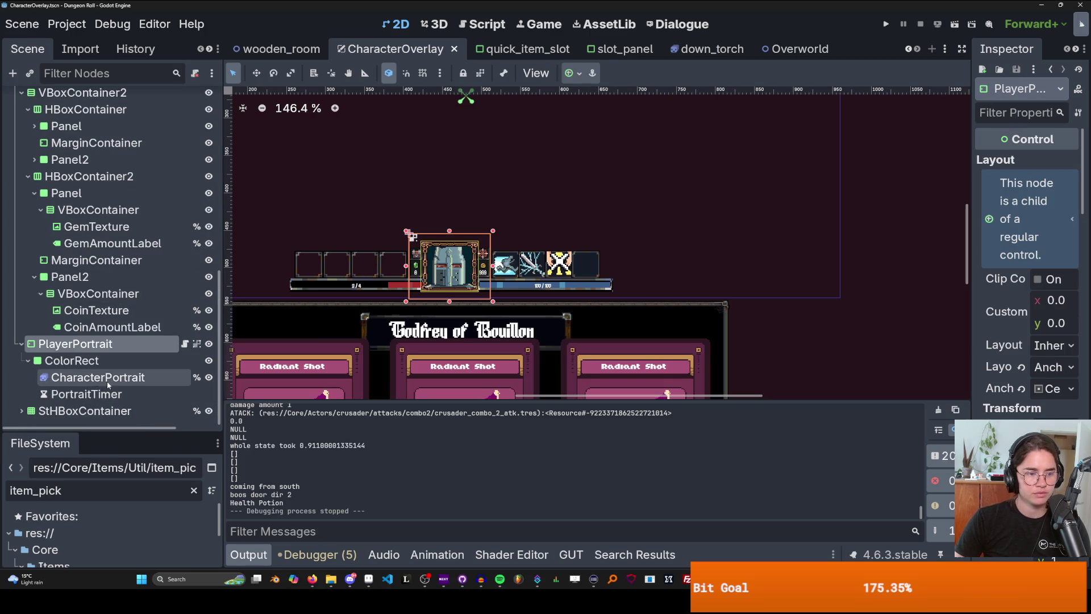
left_click(122, 378)
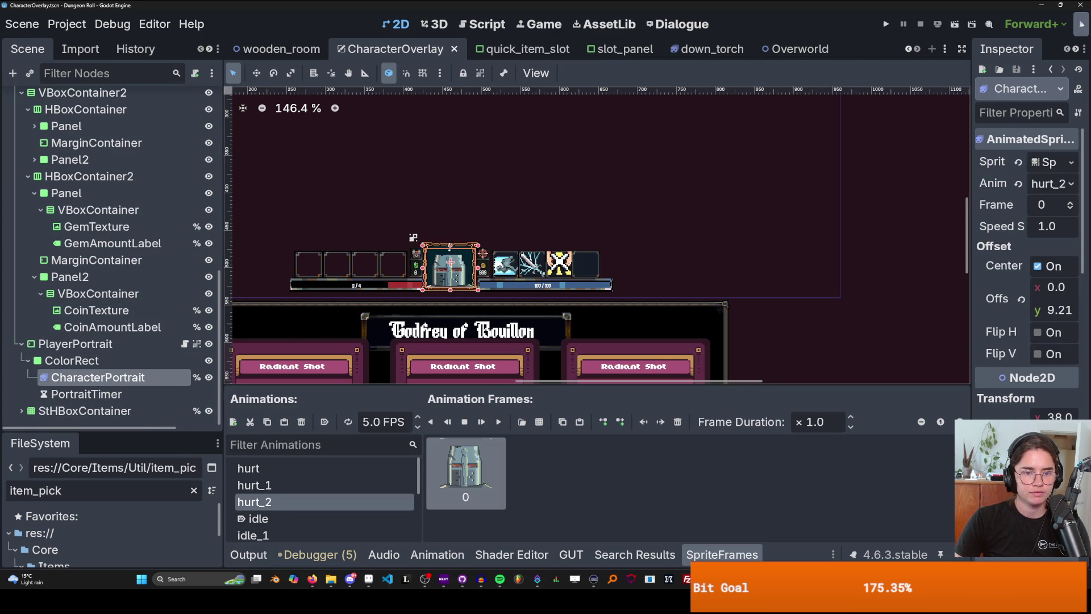
scroll(450, 248, "up", 2)
scroll(114, 256, "up", 10)
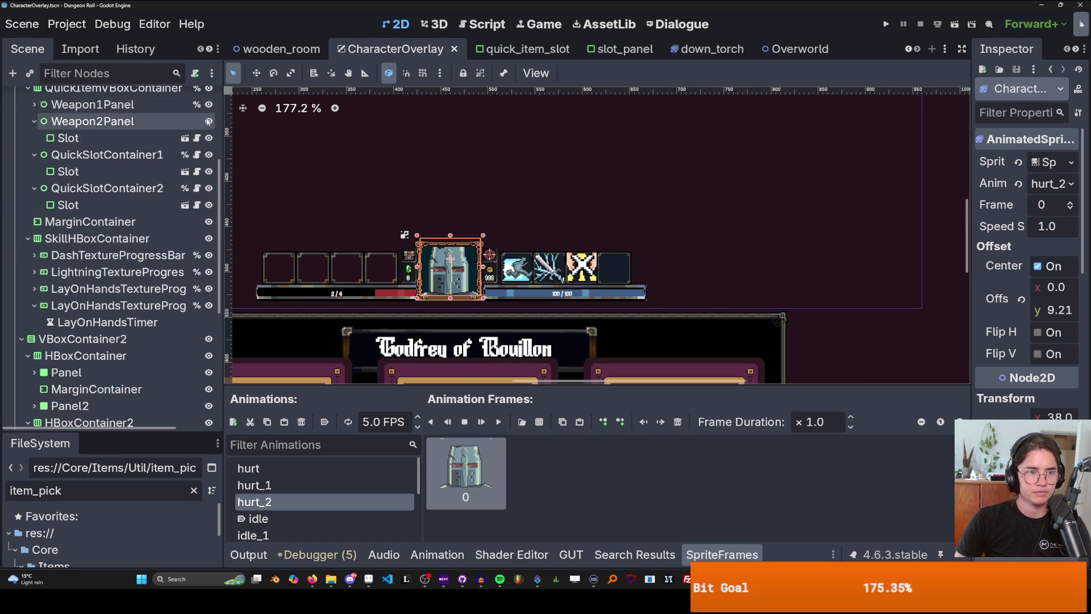
- Replace QuickSlotContainer2 with %CharacterPortrait in the second BombData branch
left_click(197, 99)
scroll(455, 267, "down", 1)
scroll(142, 256, "down", 5)
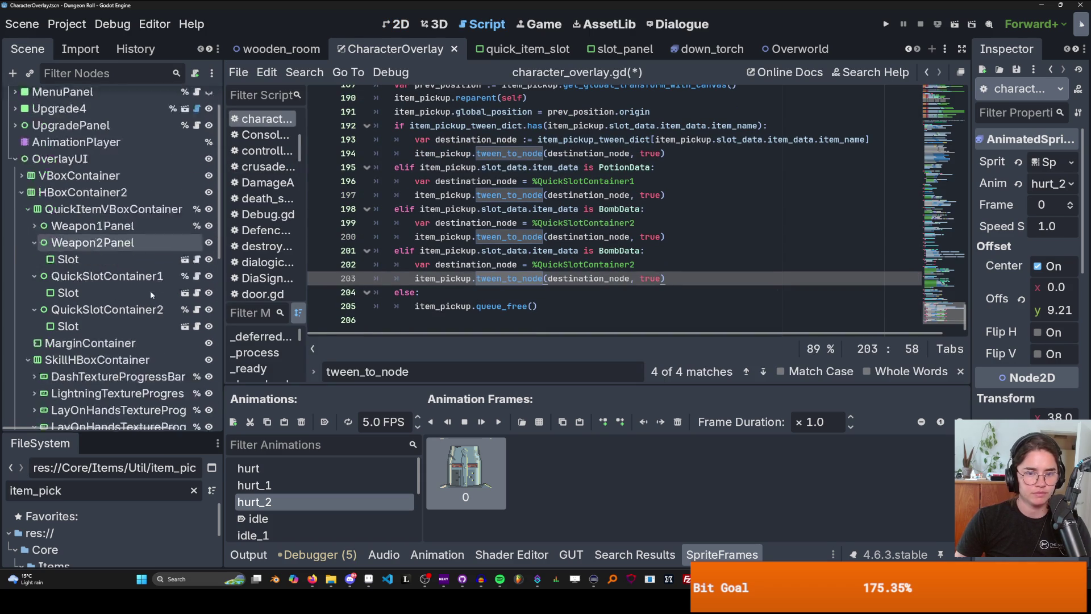
left_click_drag(640, 264, 533, 264)
key("BackSpace")
scroll(129, 366, "down", 5)
left_click_drag(114, 378, 568, 265)
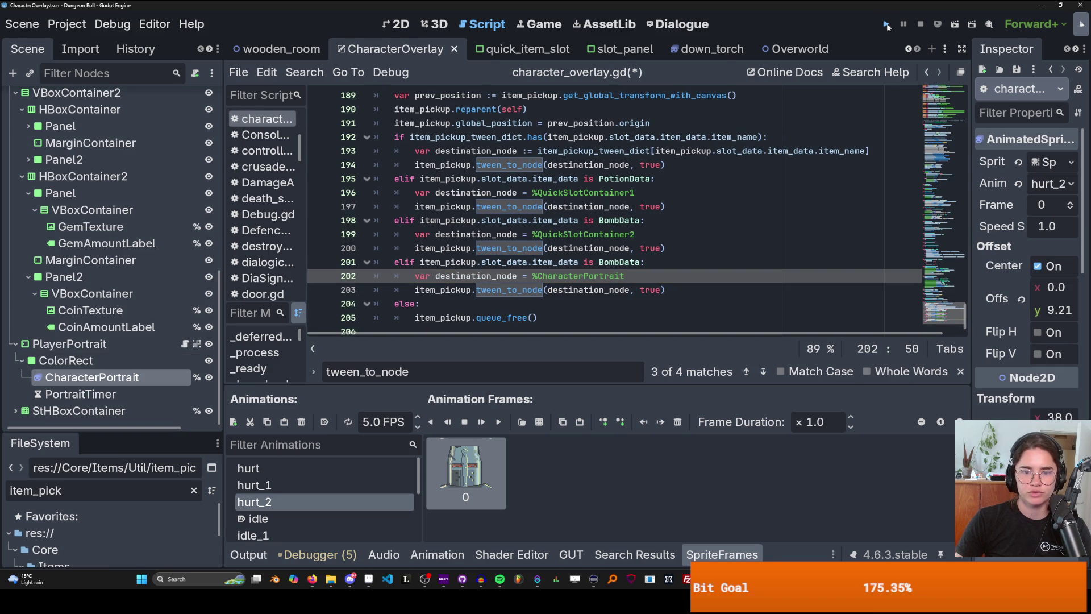
- Run Dungeon Roll, maximize its window, and attack the nearest crate
left_click(887, 25)
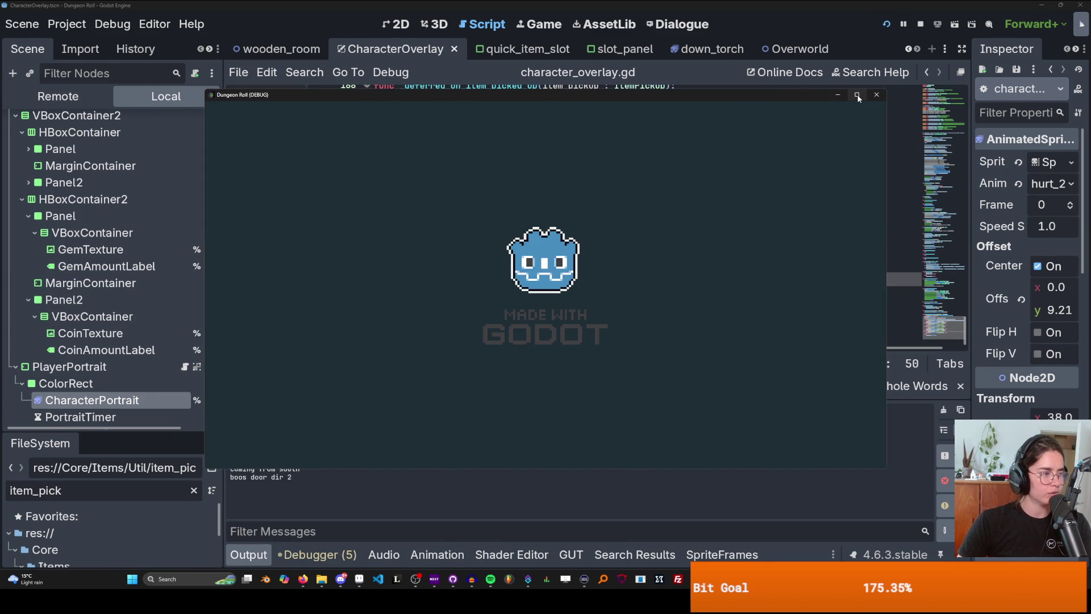
left_click(857, 95)
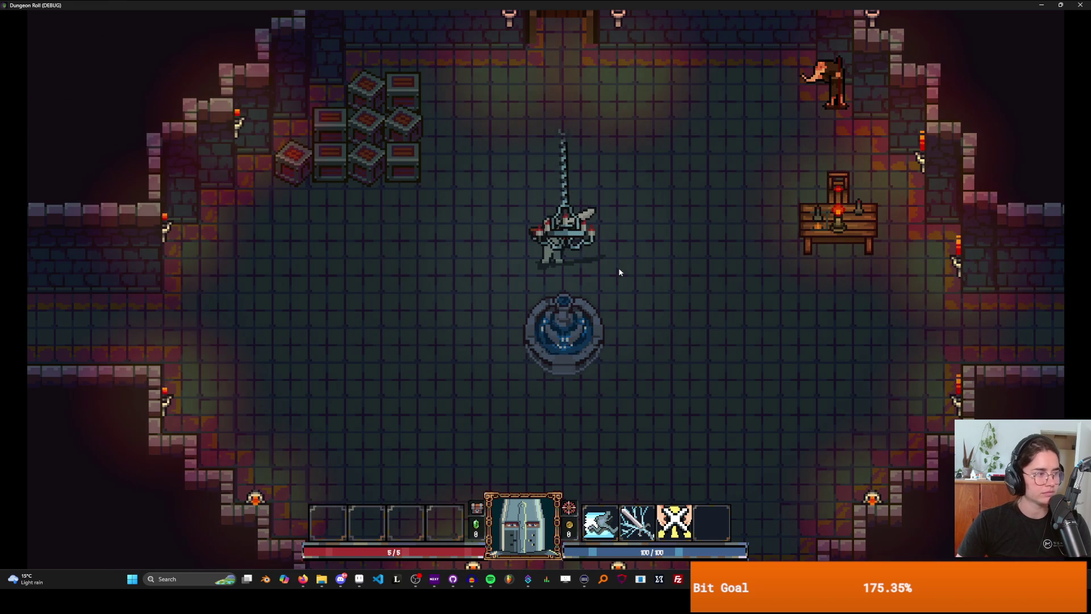
key("a")
key("w")
left_click(395, 241)
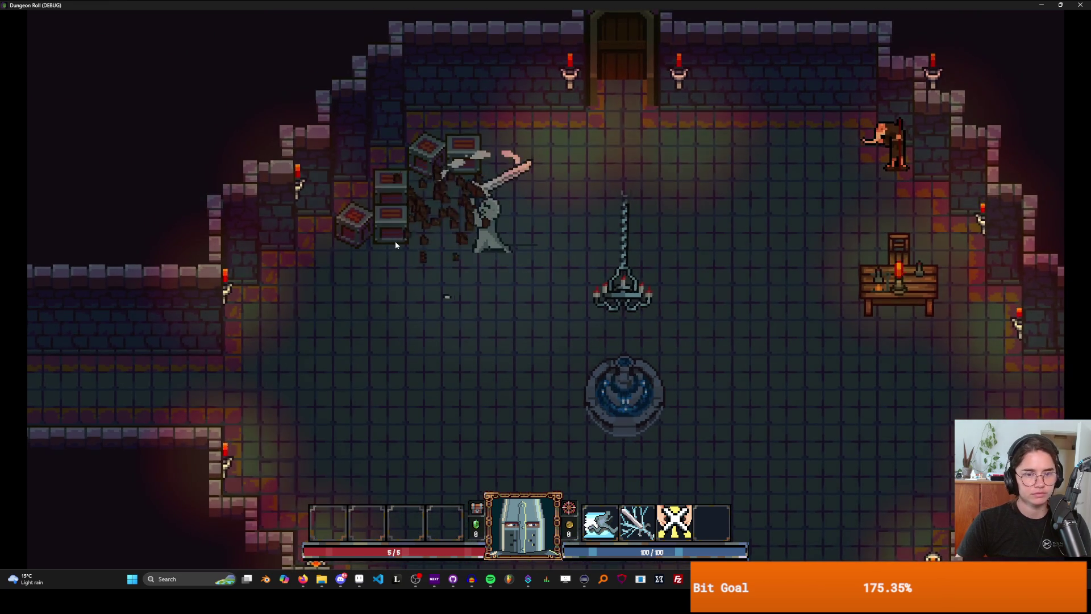
- Move the knight around the room and smash the remaining crates with sword swings
key("a")
left_click(393, 241)
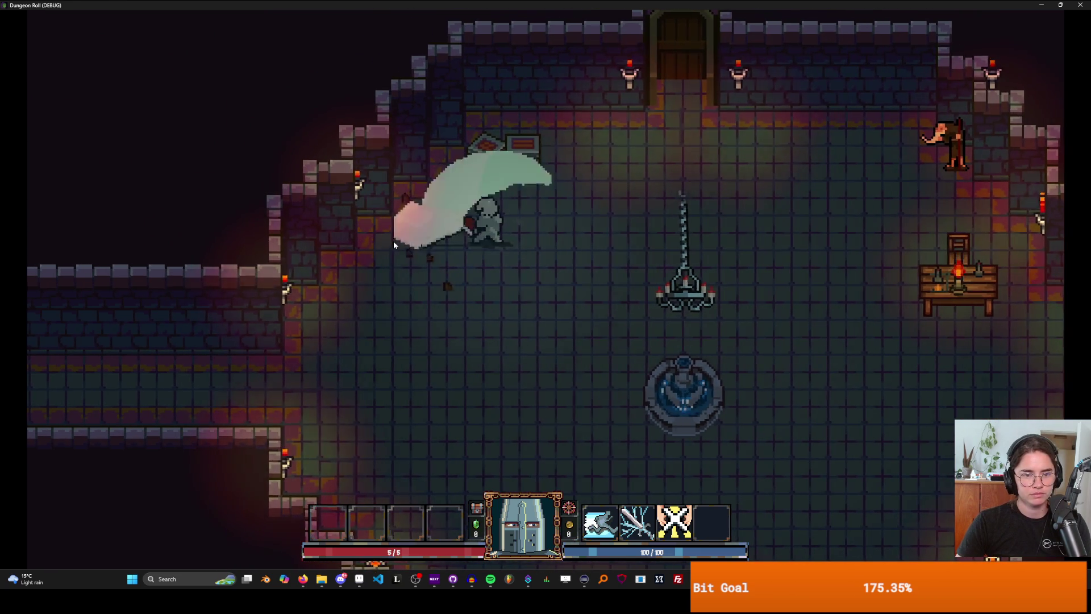
left_click(393, 241)
key("w")
key("d")
left_click(510, 166)
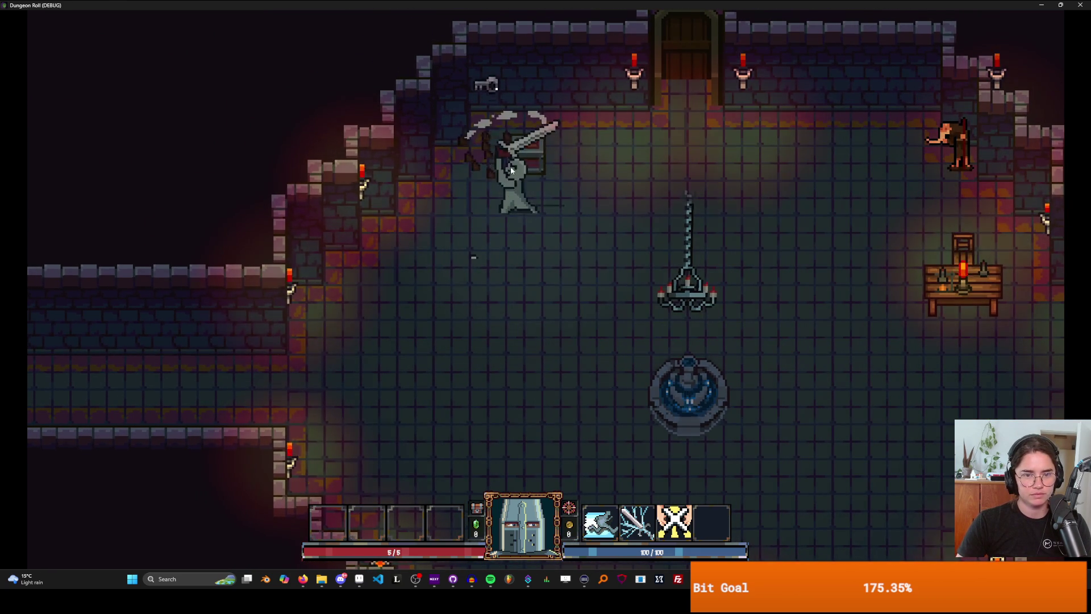
- Walk the knight over to collect the key, then restore the game window to a smaller size
key("d")
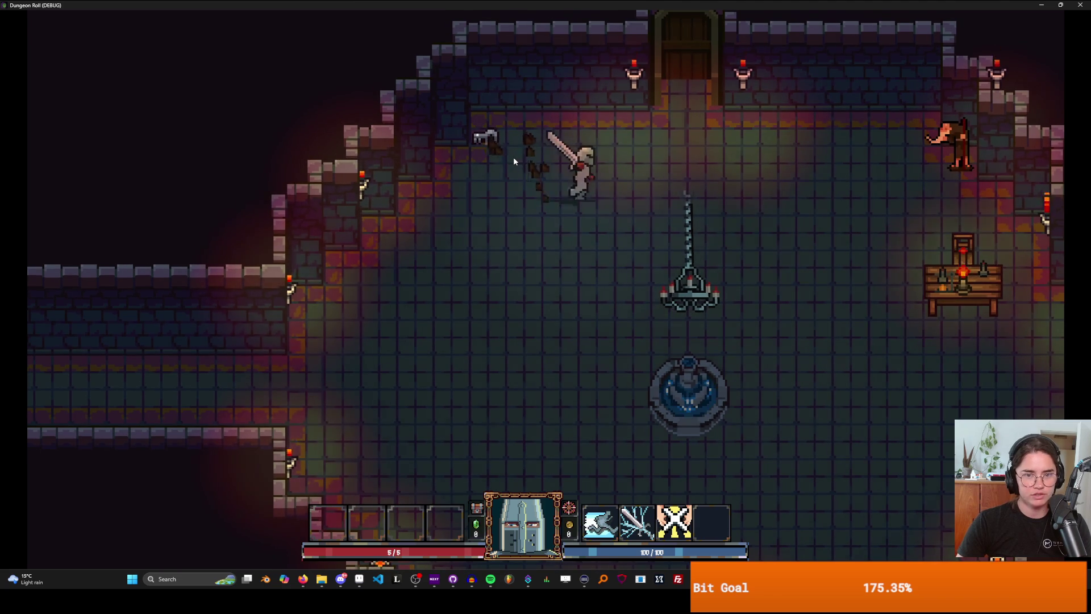
key("w")
key("a")
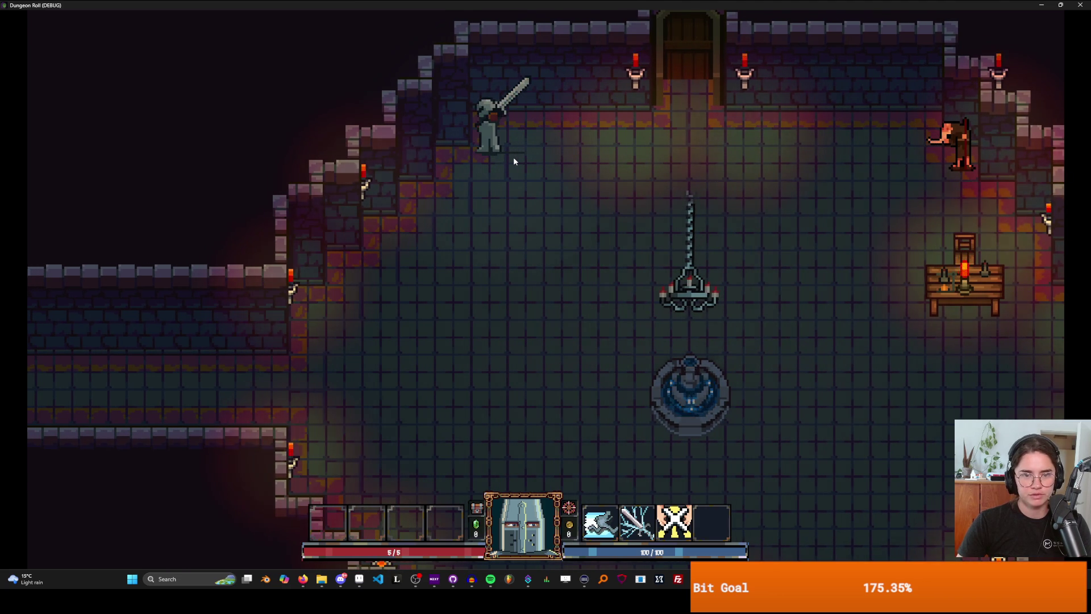
key("d")
key("s")
left_click_drag(549, 4, 489, 214)
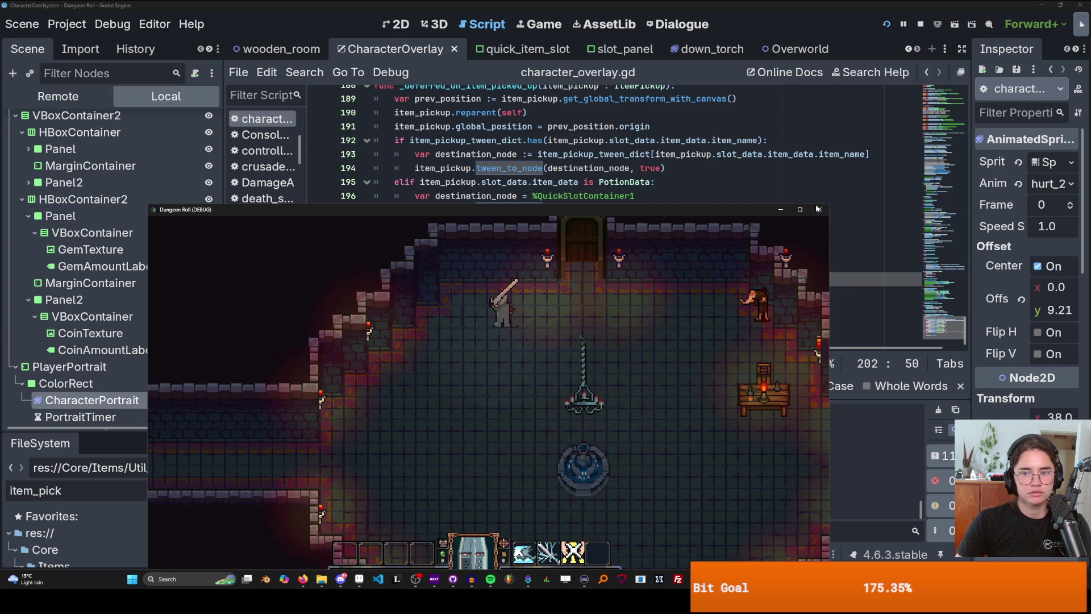
- Close the game and turn the BombData elif on line 201 into a plain else
left_click(819, 209)
left_click(550, 294)
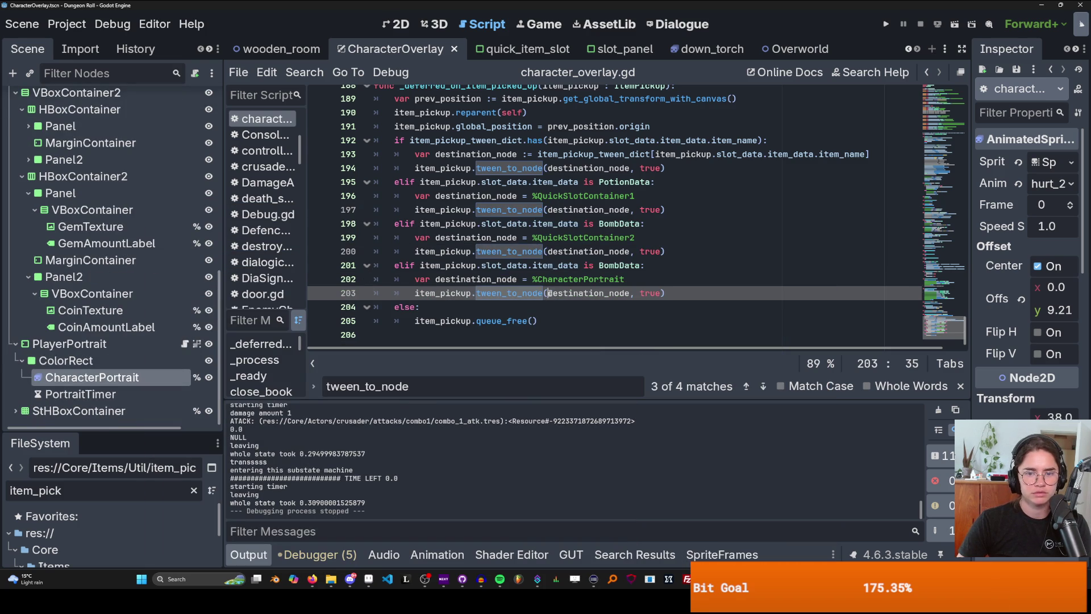
left_click_drag(643, 265, 412, 265)
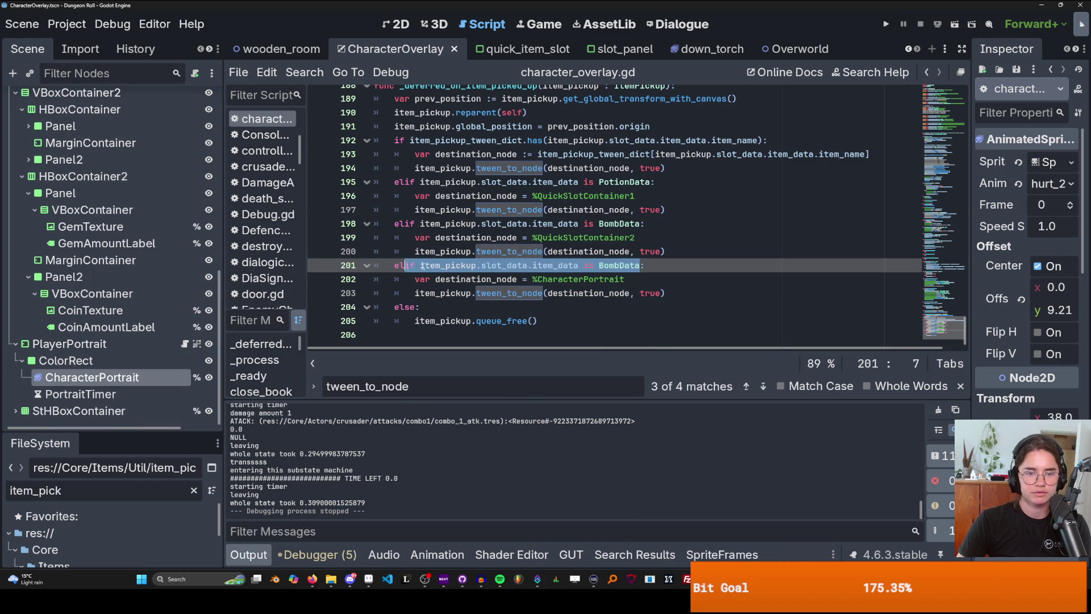
left_click(445, 265)
double_click(409, 308)
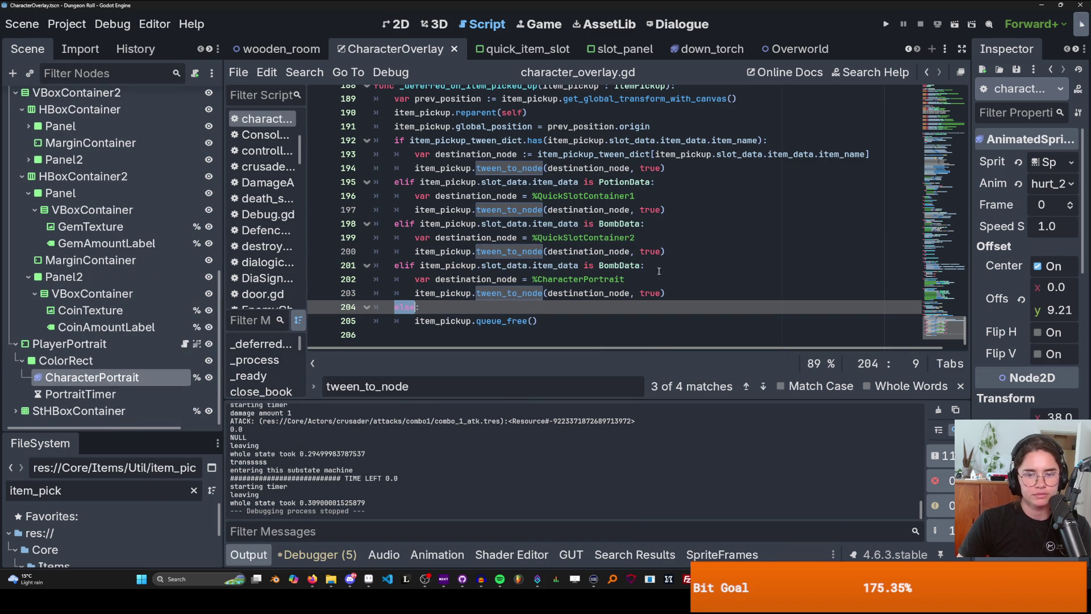
left_click_drag(641, 266, 394, 266)
type("else:")
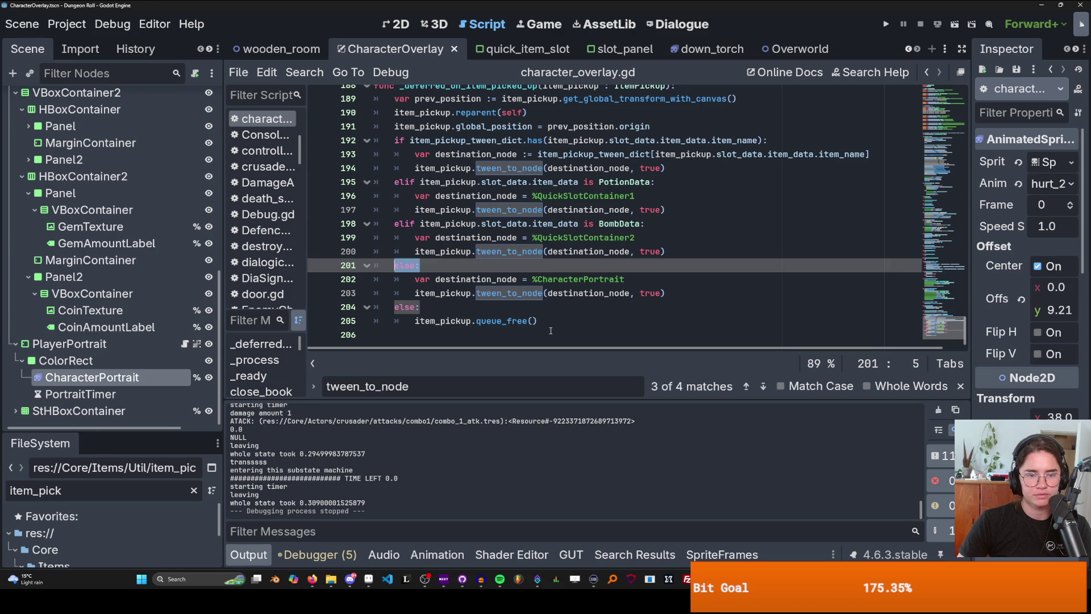
- Delete the old else branch with queue_free and run the project again
left_click_drag(542, 321, 373, 308)
key("Delete")
key("Delete")
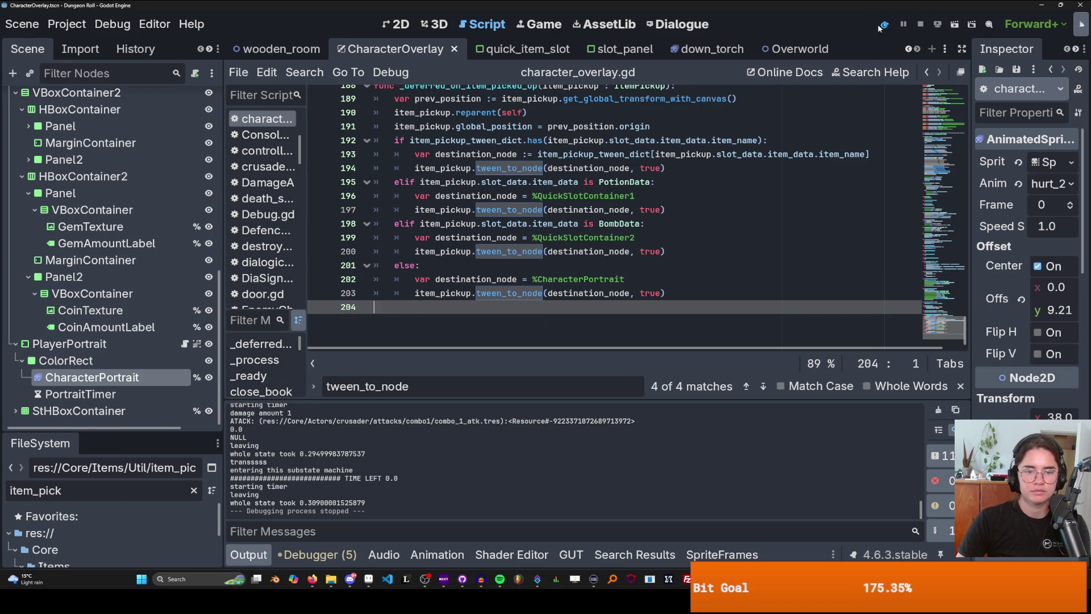
left_click(879, 27)
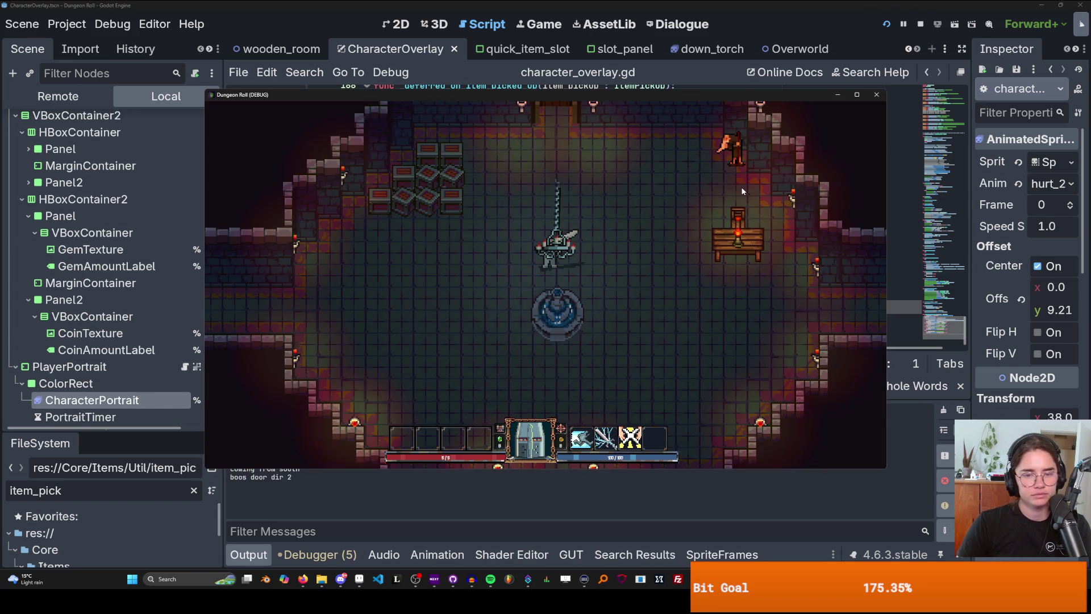
- Break the crates into coins, collect them, and head toward the top door
key("space")
key("space")
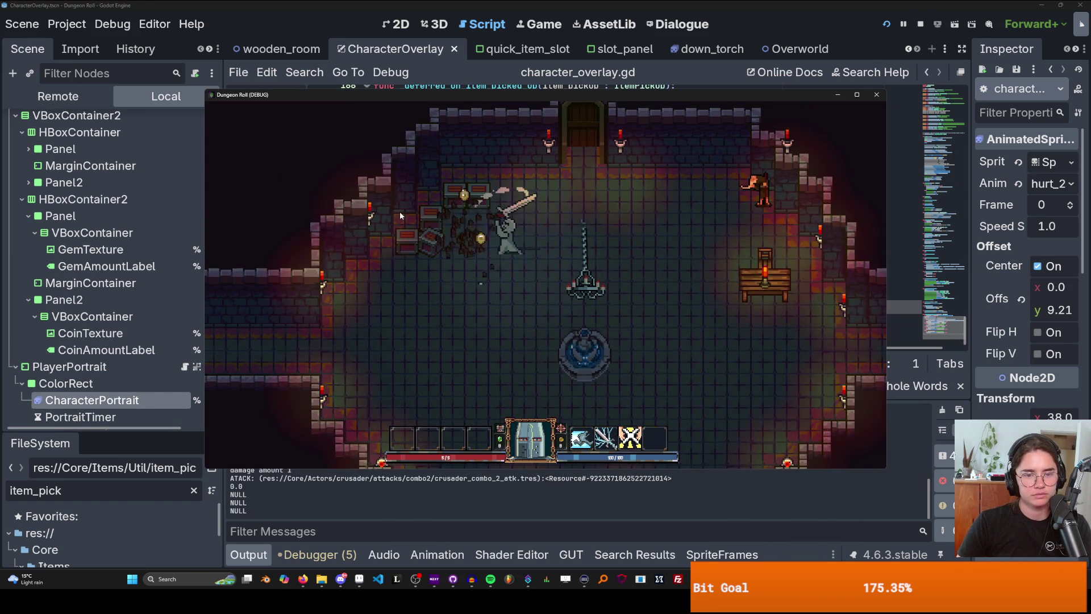
key("a")
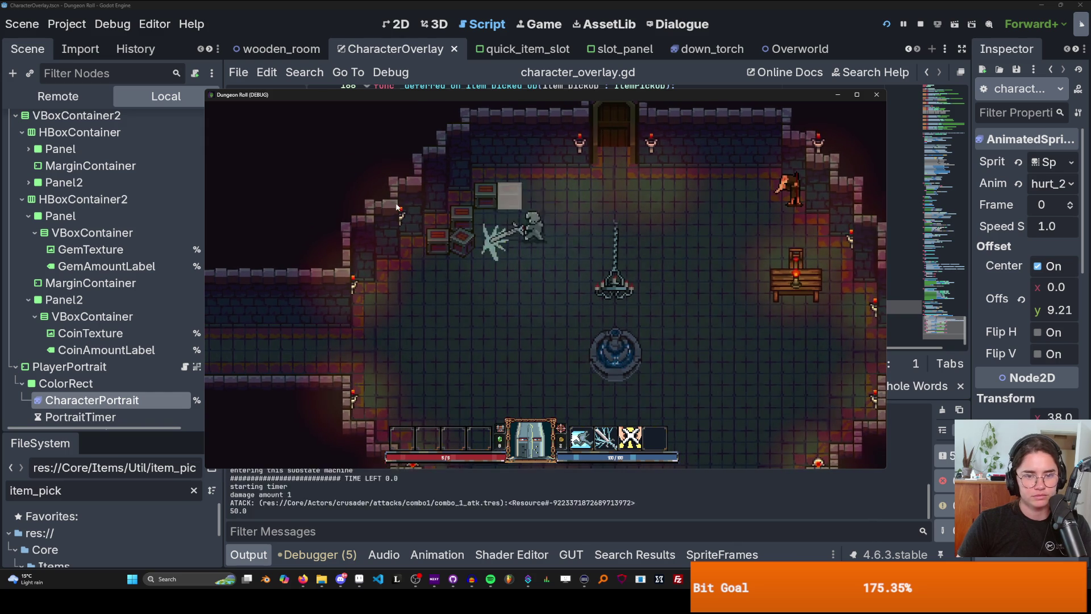
key("space")
key("a")
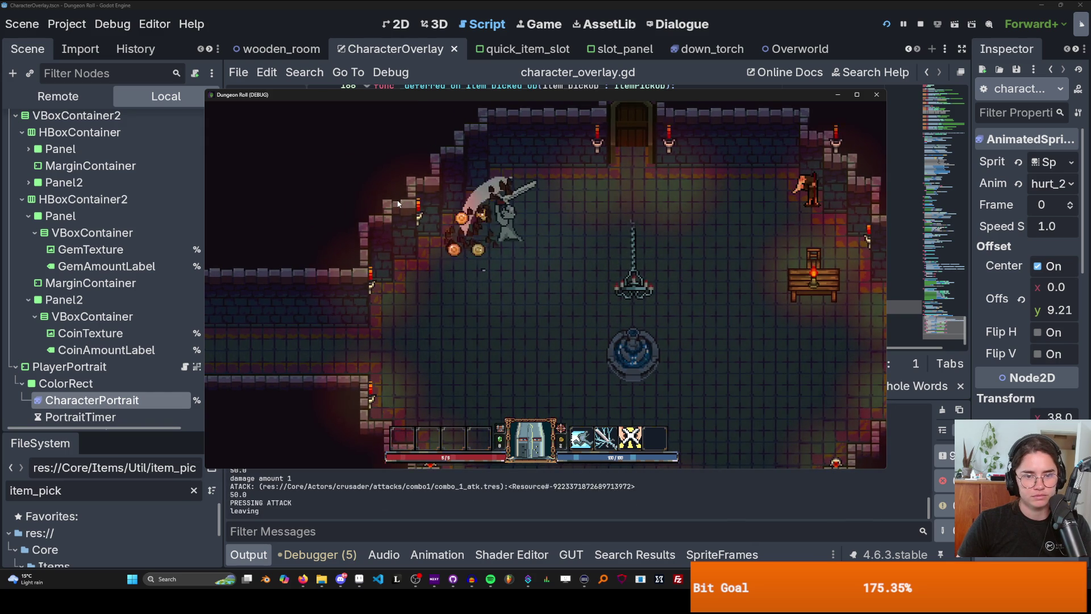
key("space")
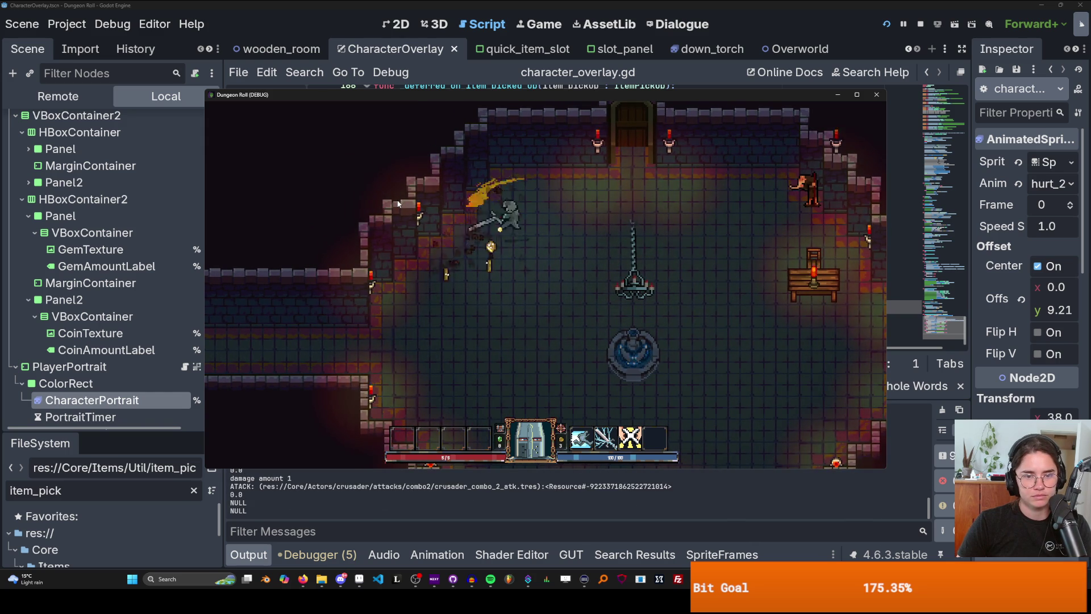
key("a")
key("s")
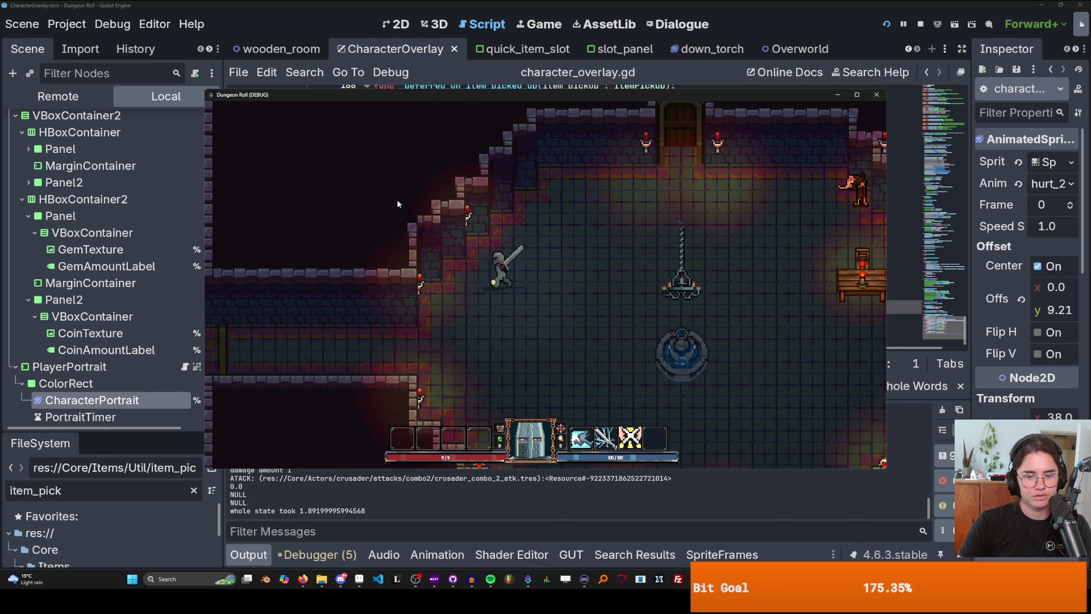
key("d")
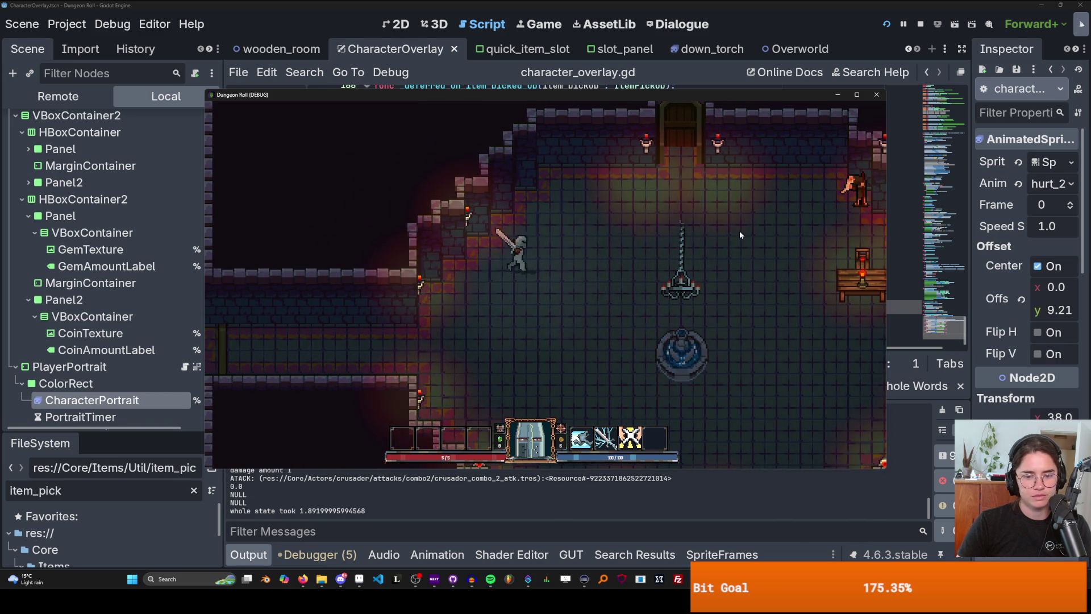
key("w")
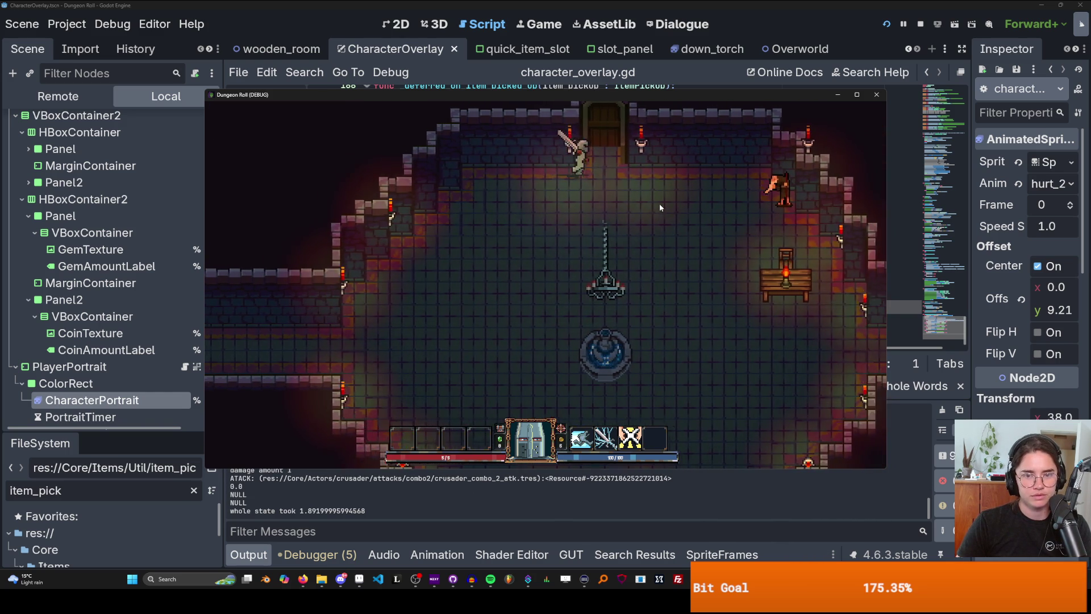
key("w")
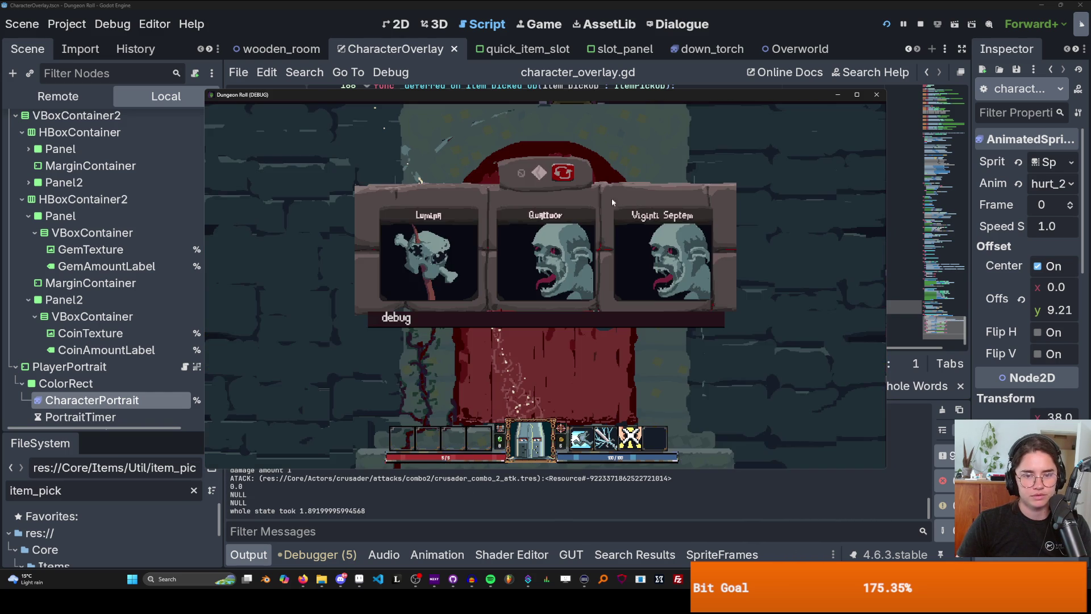
- Pause and resume the game, then attack and break another group of crates
key("Escape")
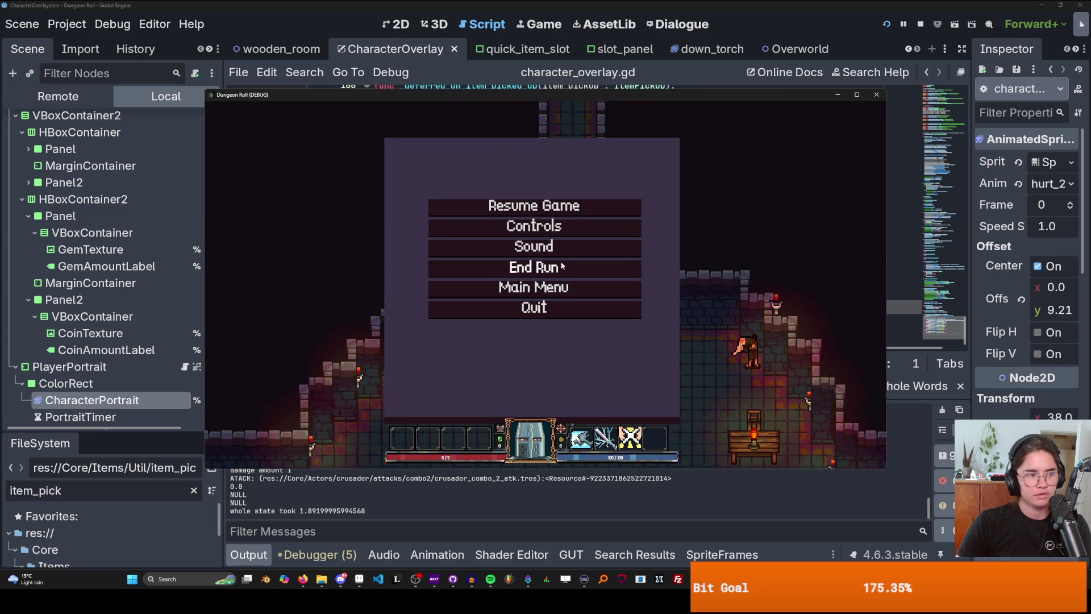
key("Escape")
key("w")
key("a")
left_click(486, 169)
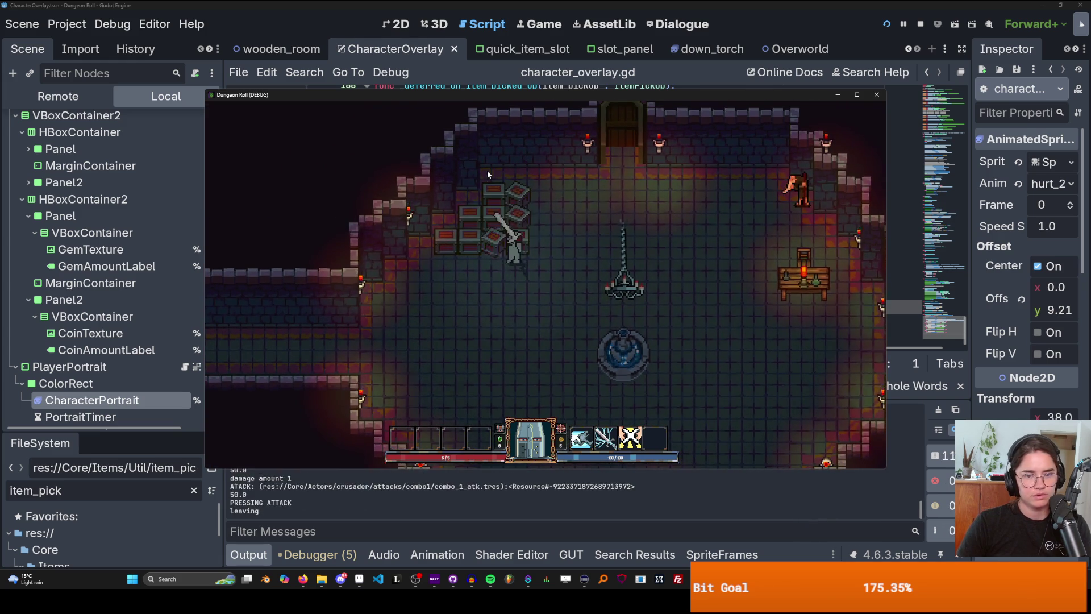
key("w")
key("a")
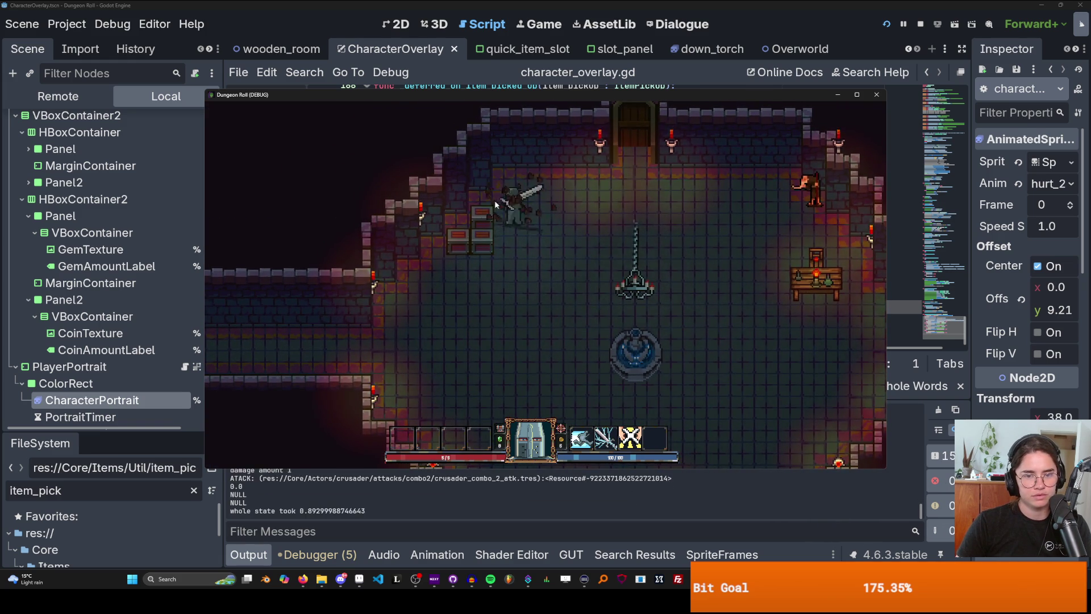
left_click(462, 243)
left_click(462, 244)
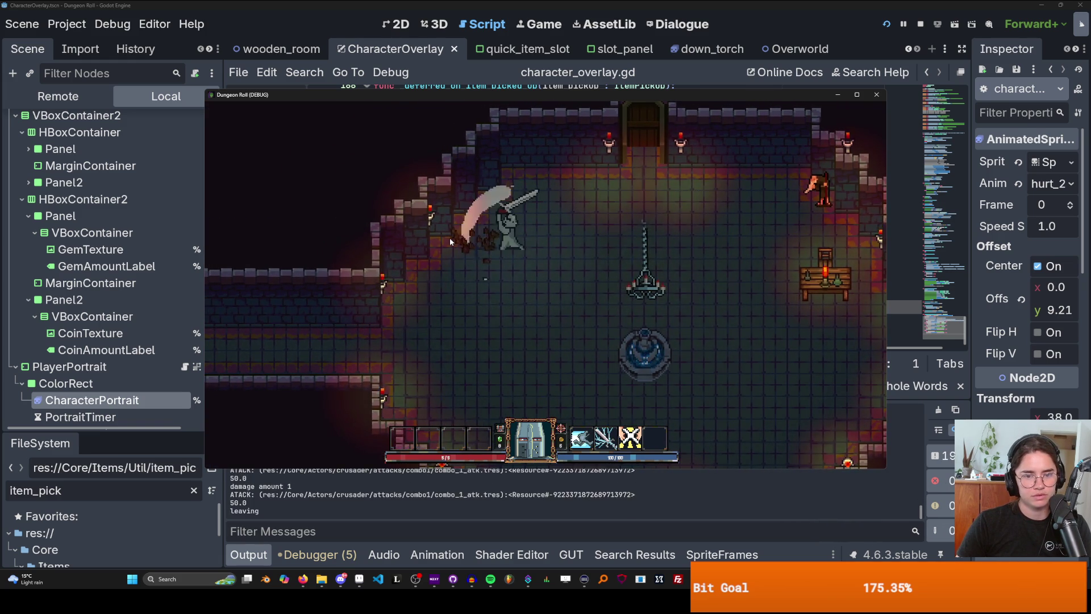
- Continue from the pause menu into a new room and smash its crates with combo swings
key("Escape")
left_click(551, 270)
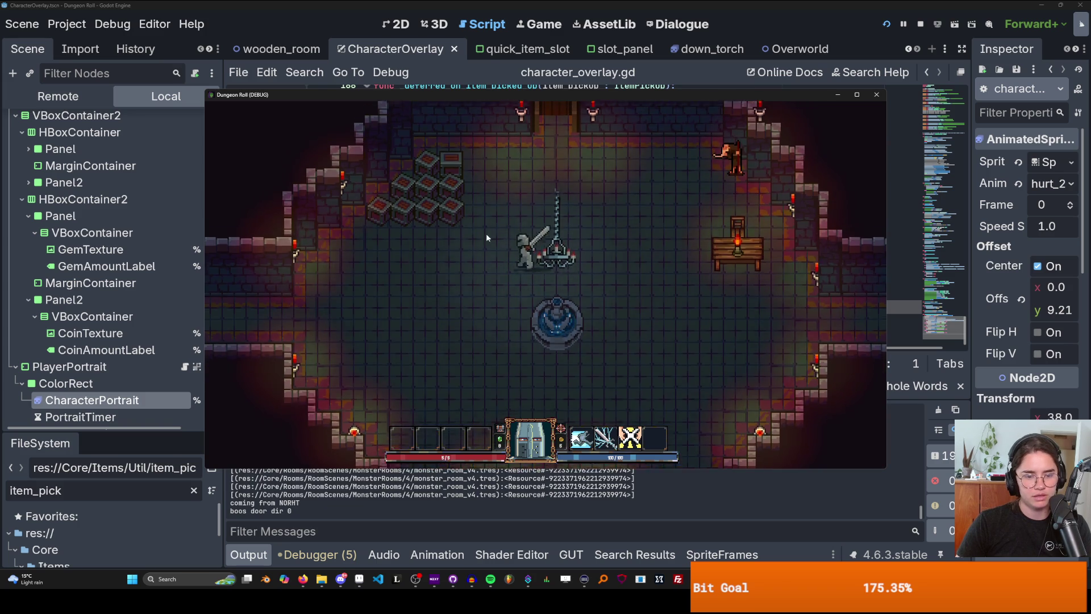
left_click(409, 241)
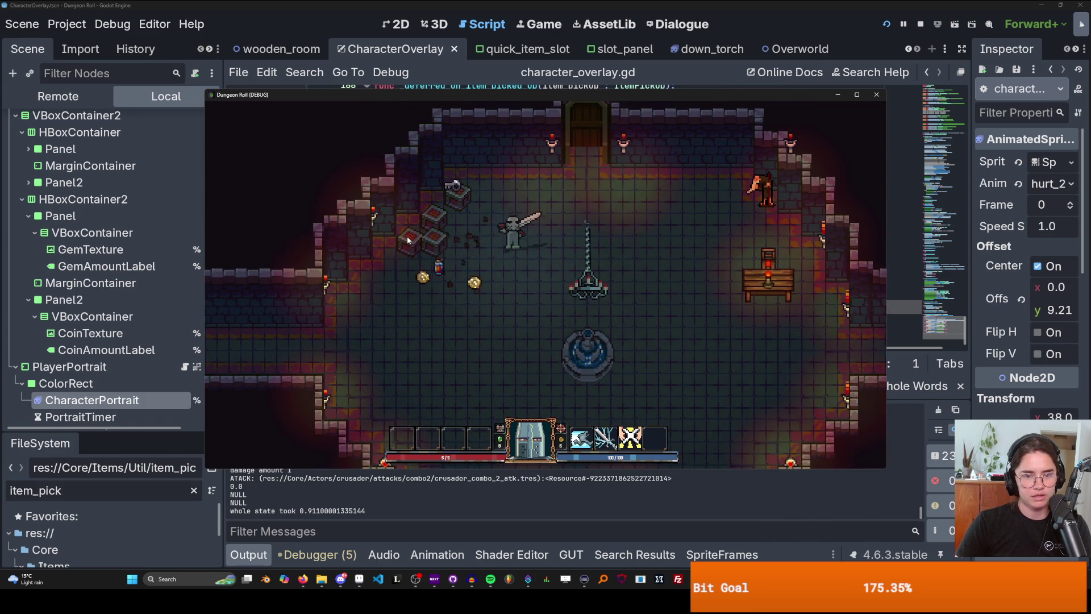
left_click(407, 236)
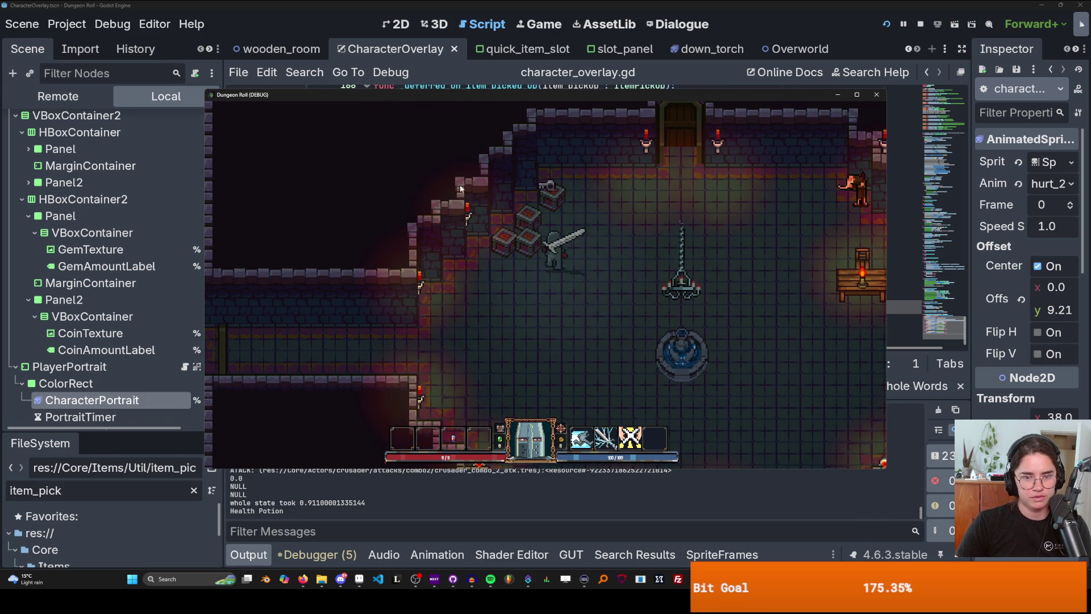
left_click(502, 169)
left_click(480, 220)
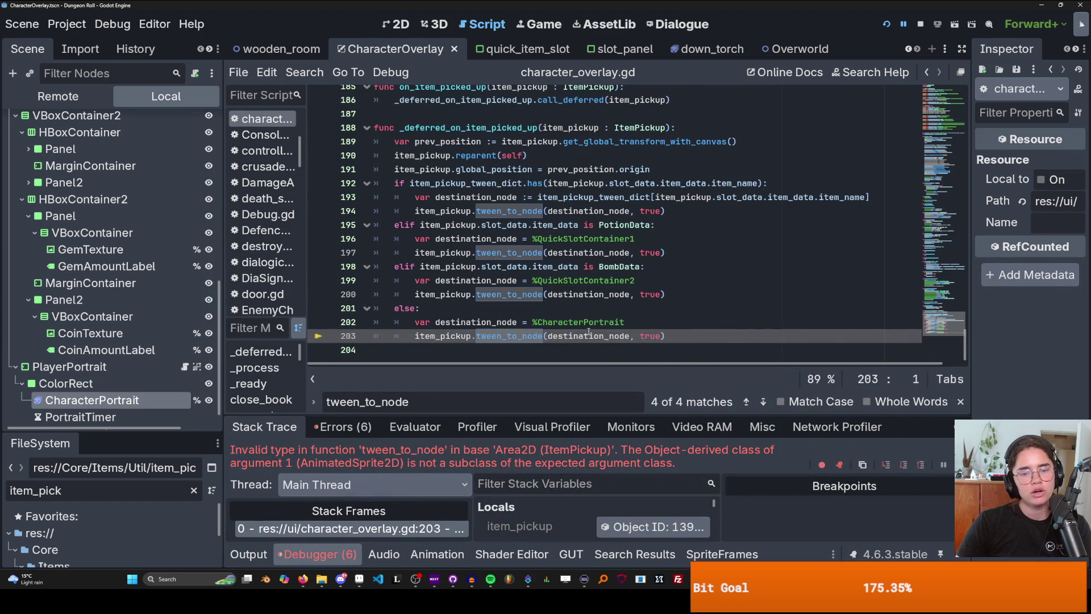
- Delete the %CharacterPortrait reference on line 202 and show CharacterOverlay in the 2D view
mouse_move(589, 333)
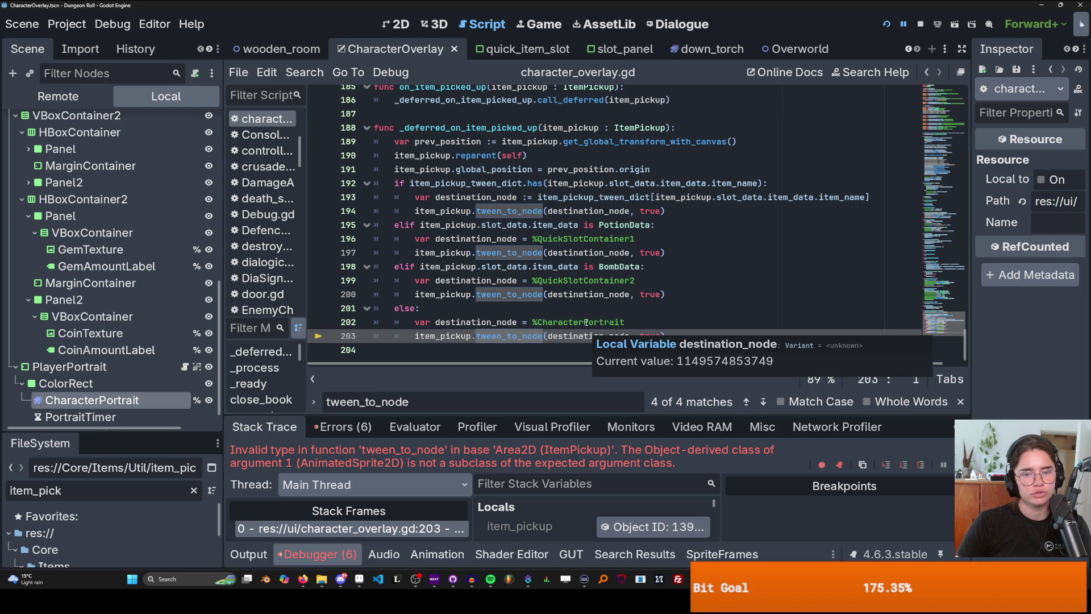
left_click(586, 321)
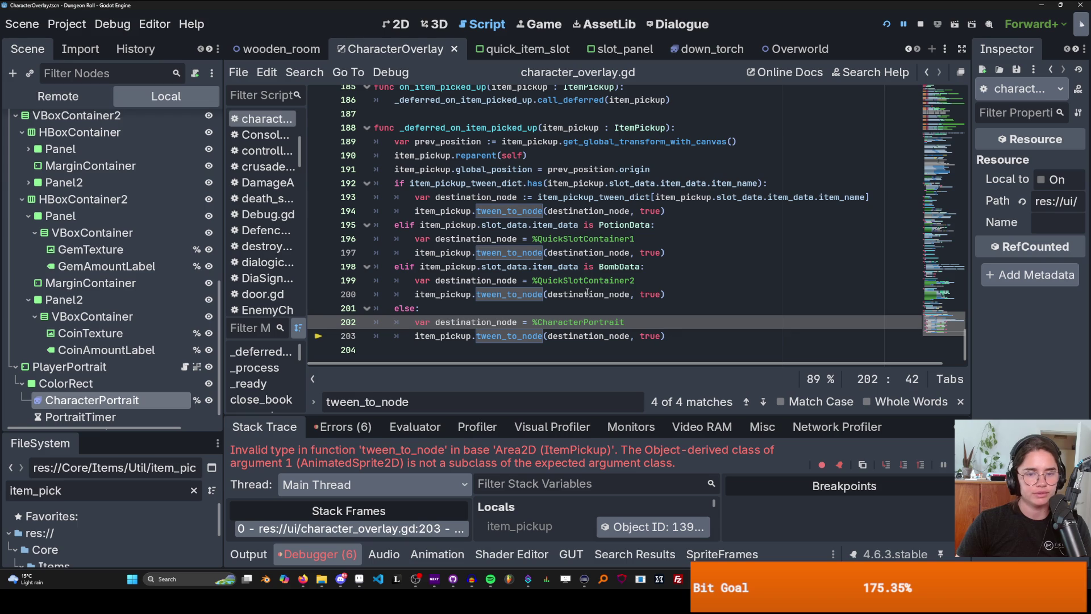
double_click(628, 322)
key("BackSpace")
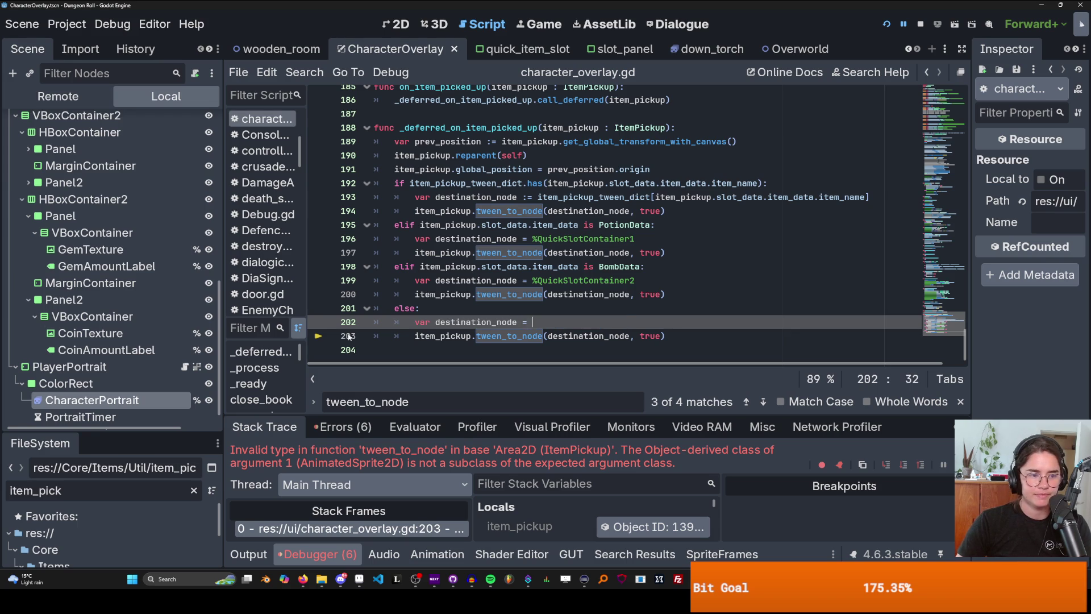
scroll(86, 370, "down", 1)
left_click_drag(57, 360, 523, 332)
left_click(388, 27)
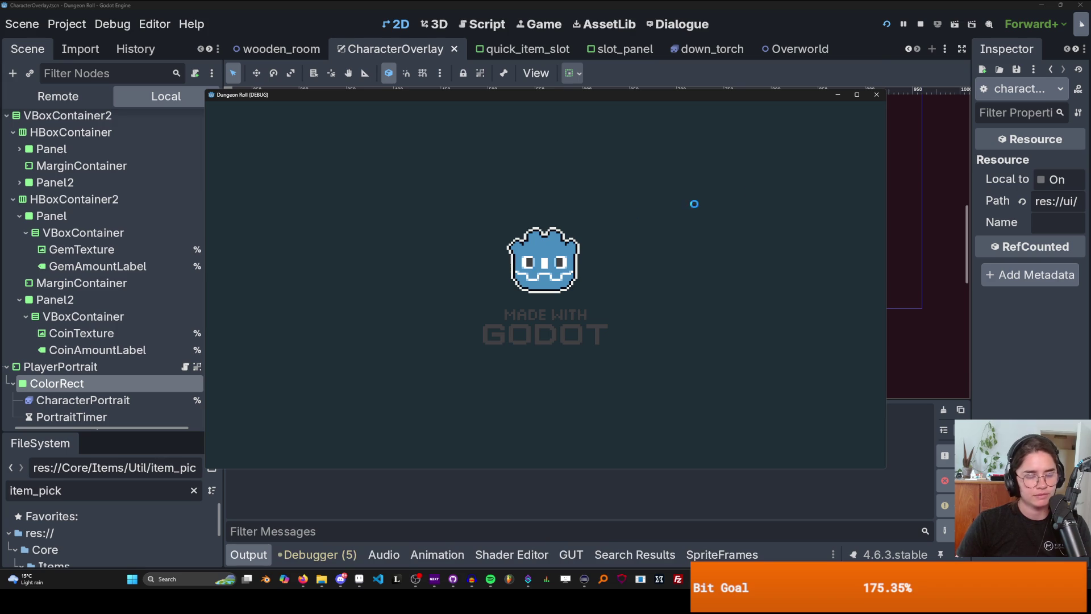
- Walk the knight around and swing the sword at the crates
key("w")
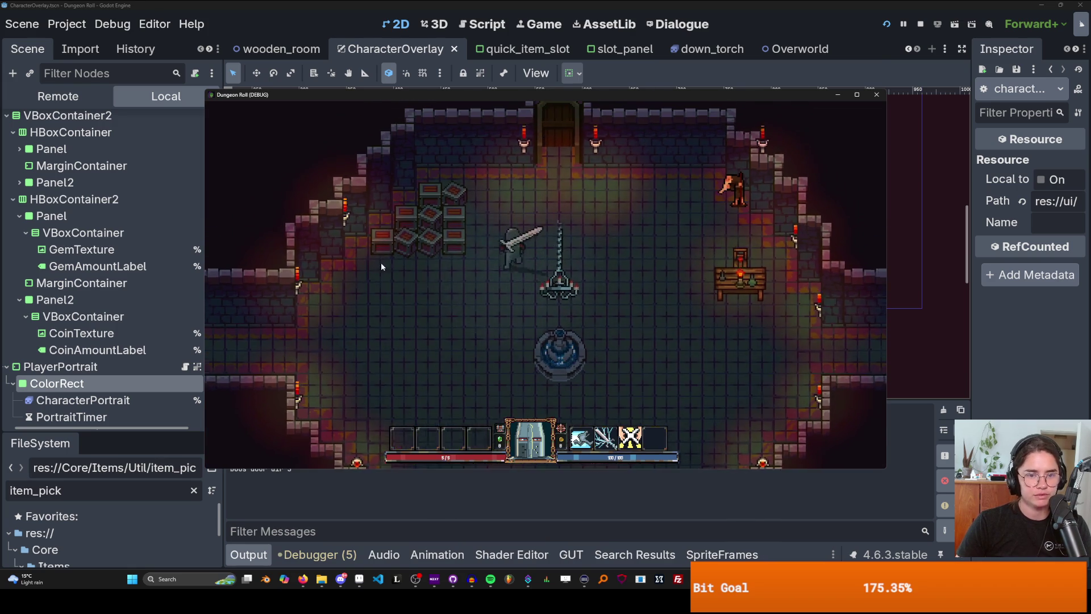
left_click(370, 263)
key("a")
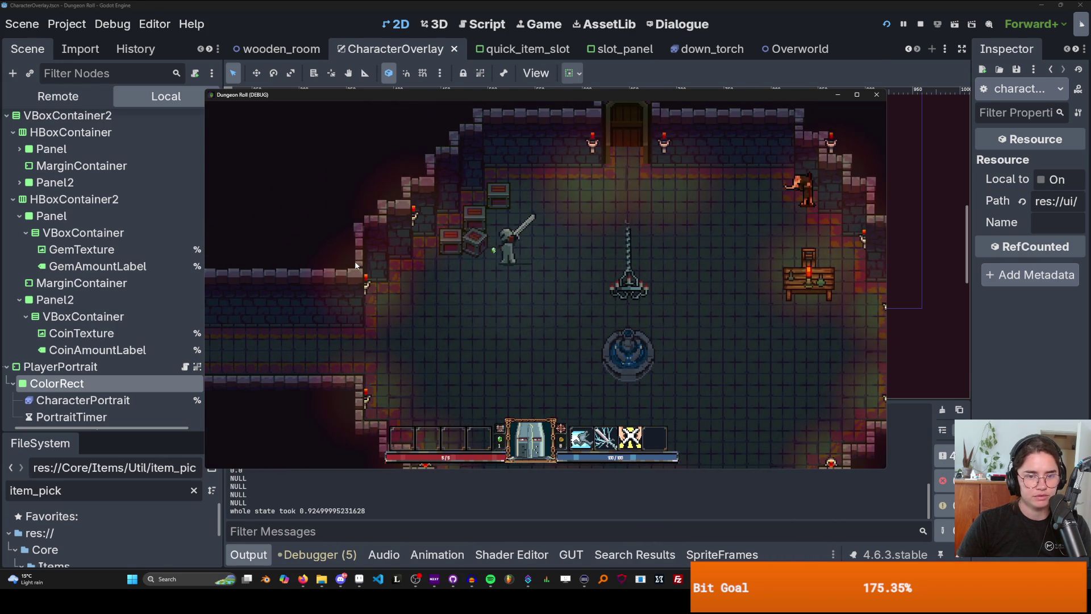
left_click(356, 265)
key("w")
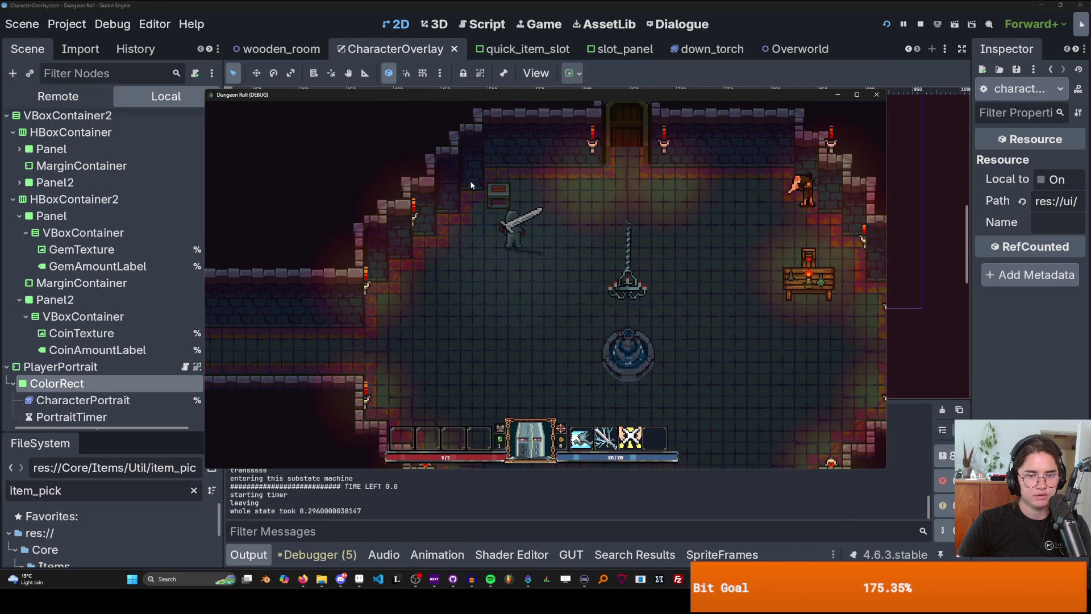
left_click(490, 176)
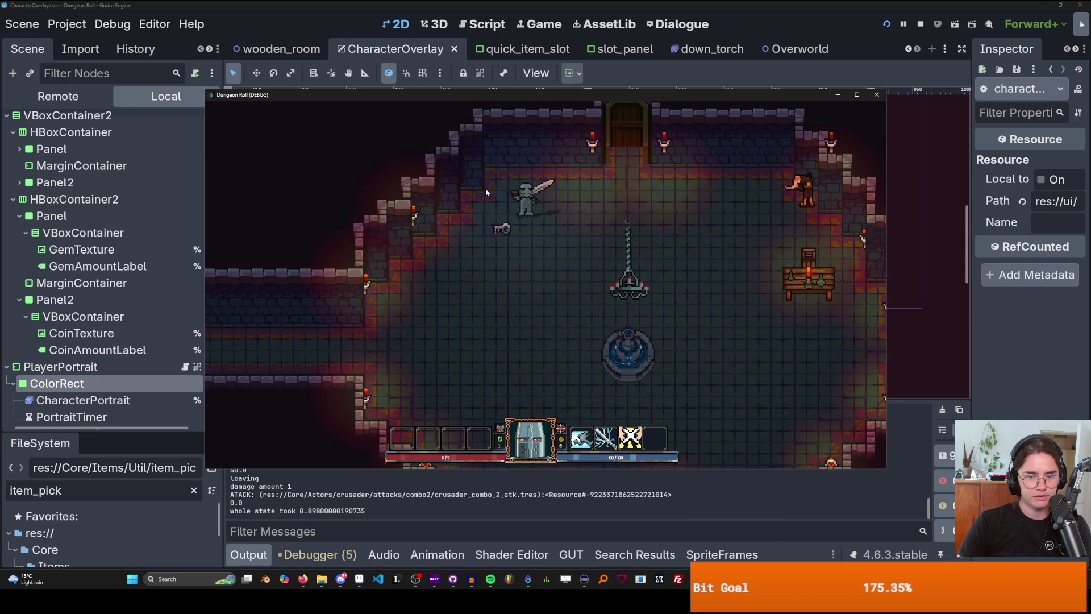
key("d")
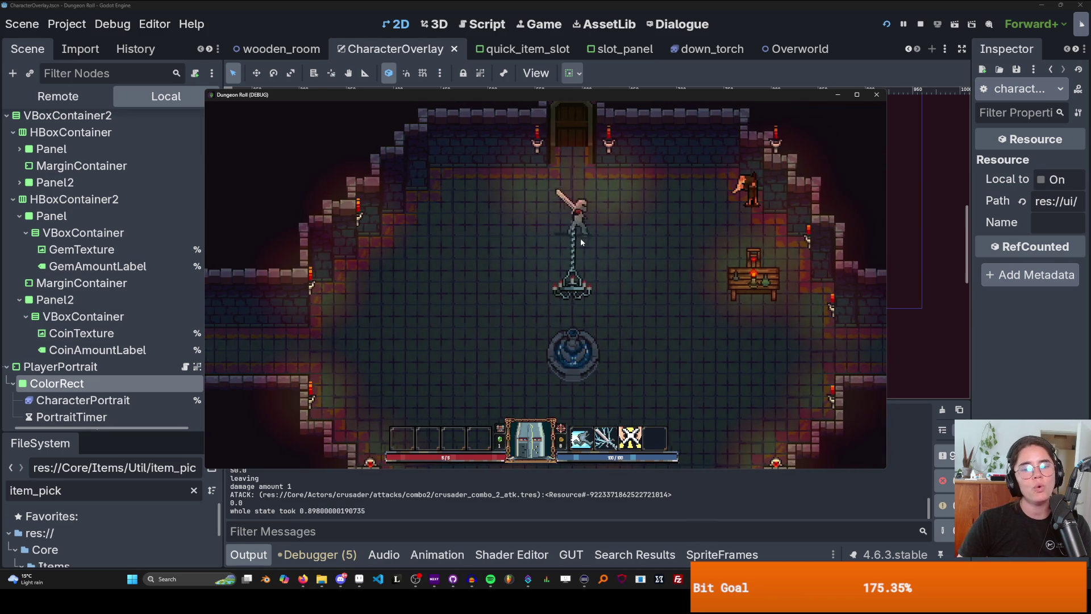
- Open and close the inventory panel, then close the game window to stop debugging
key("i")
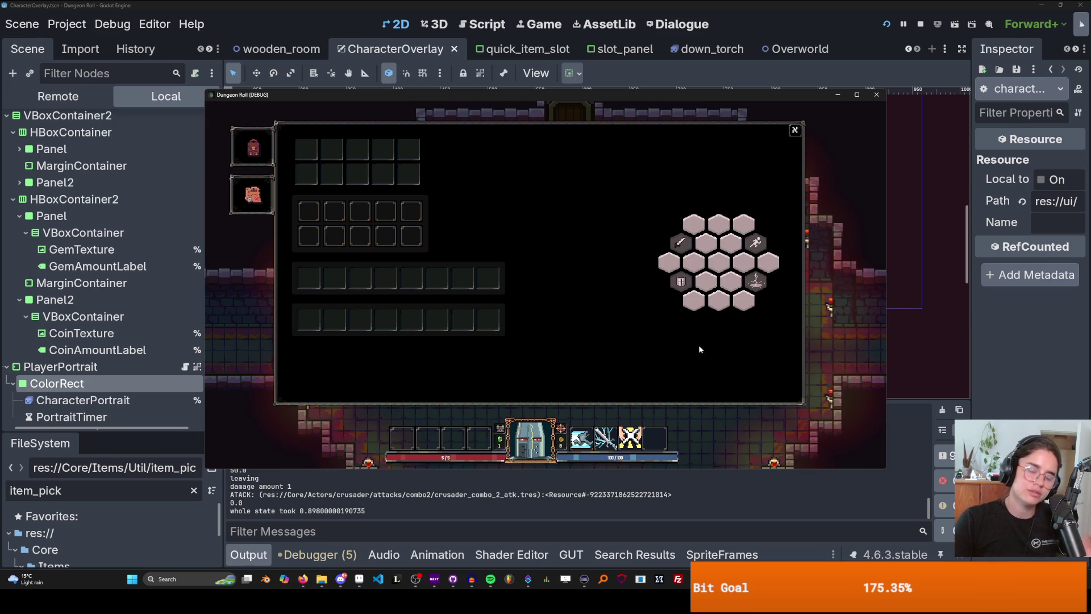
left_click(794, 130)
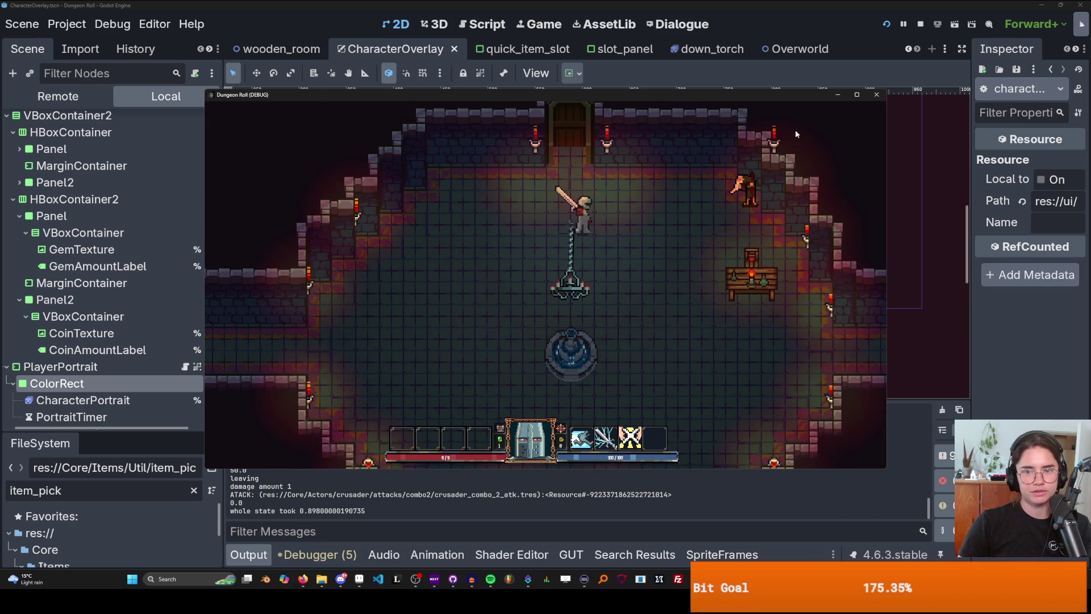
left_click(874, 96)
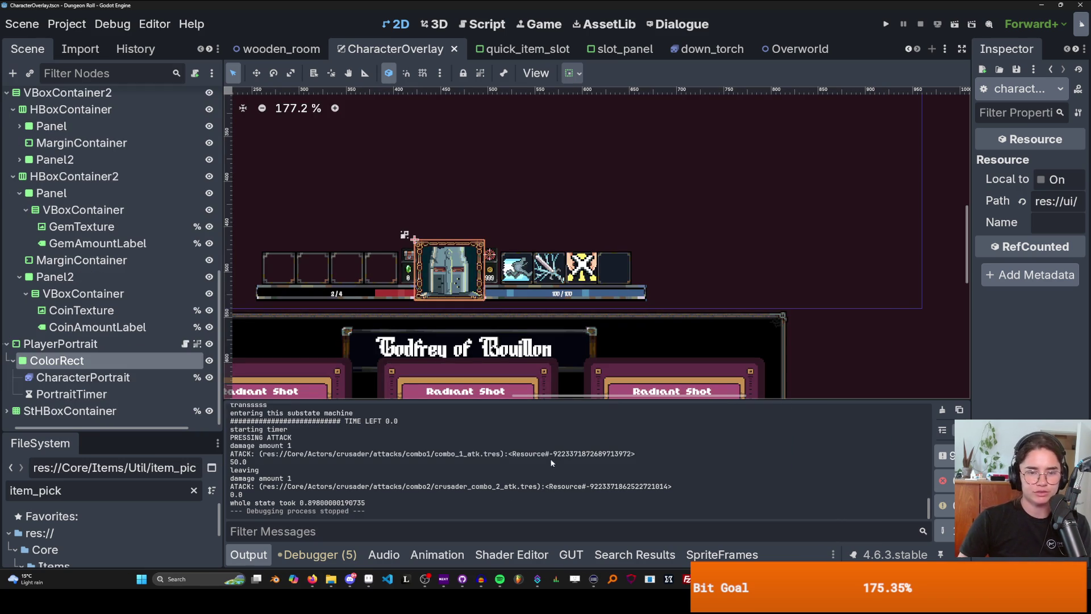
- Select the OverlayUI root, enlarge the FileSystem dock, and open item_pickup.tscn
left_click(464, 579)
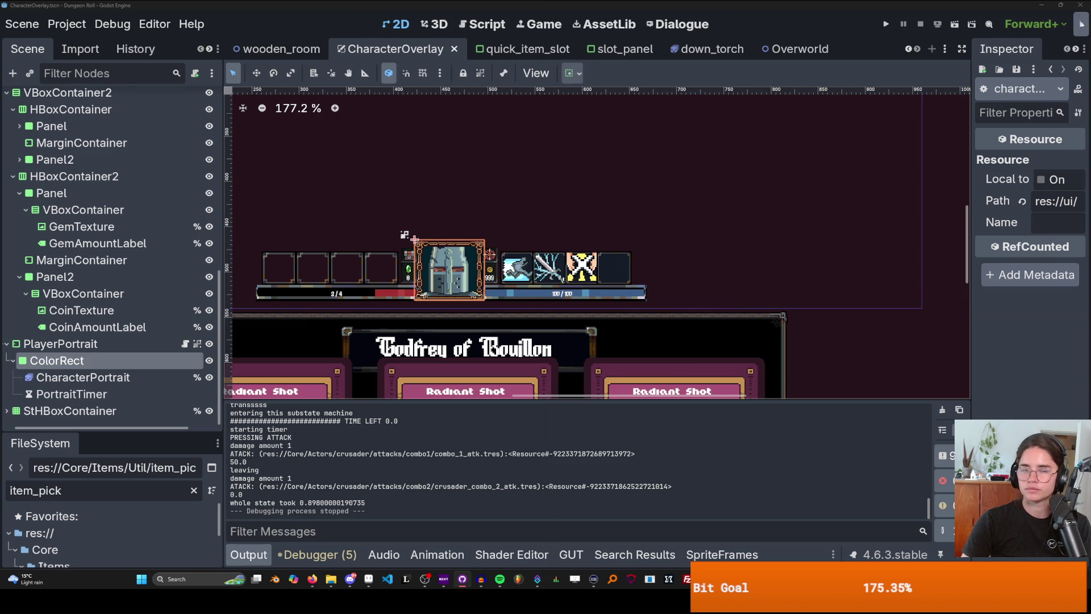
left_click(644, 194)
scroll(701, 207, "down", 2)
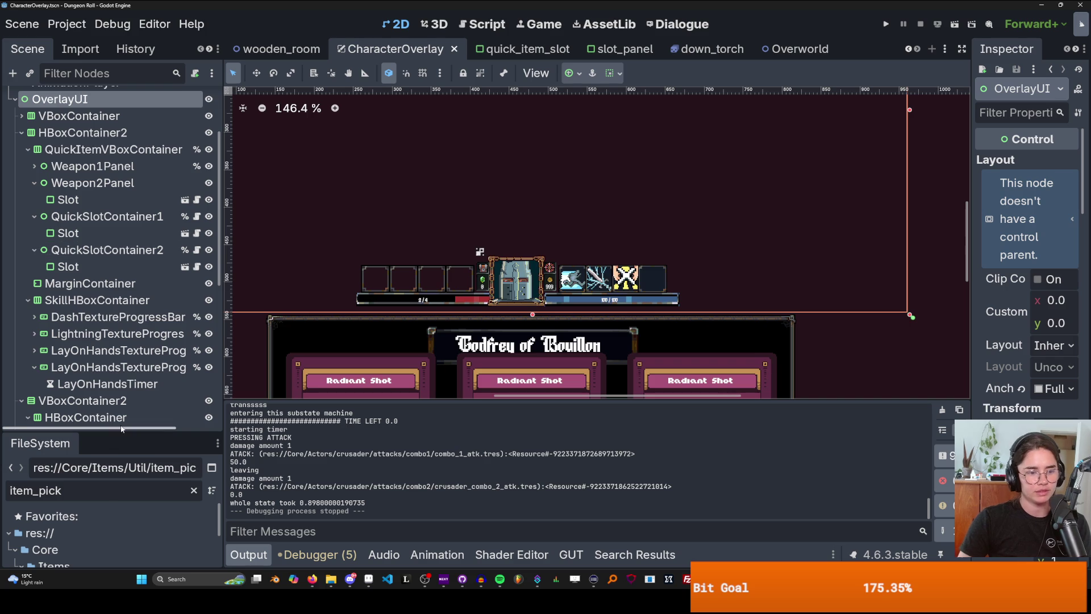
left_click_drag(119, 430, 119, 183)
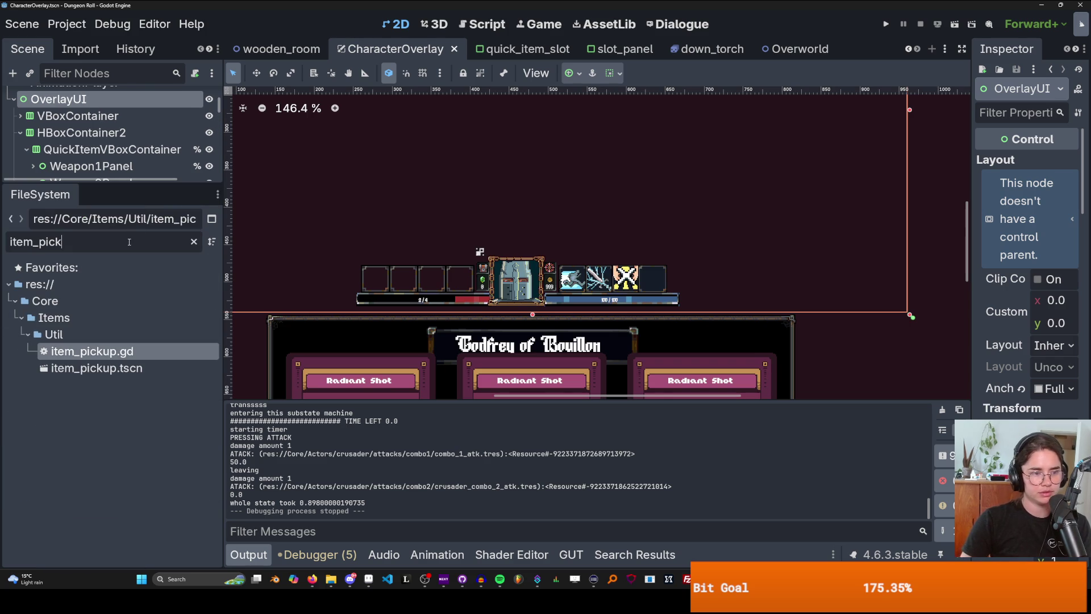
double_click(97, 367)
- Open item_pickup.gd from the ItemPickup node and look over the tween_to_node function
scroll(180, 104, "up", 4)
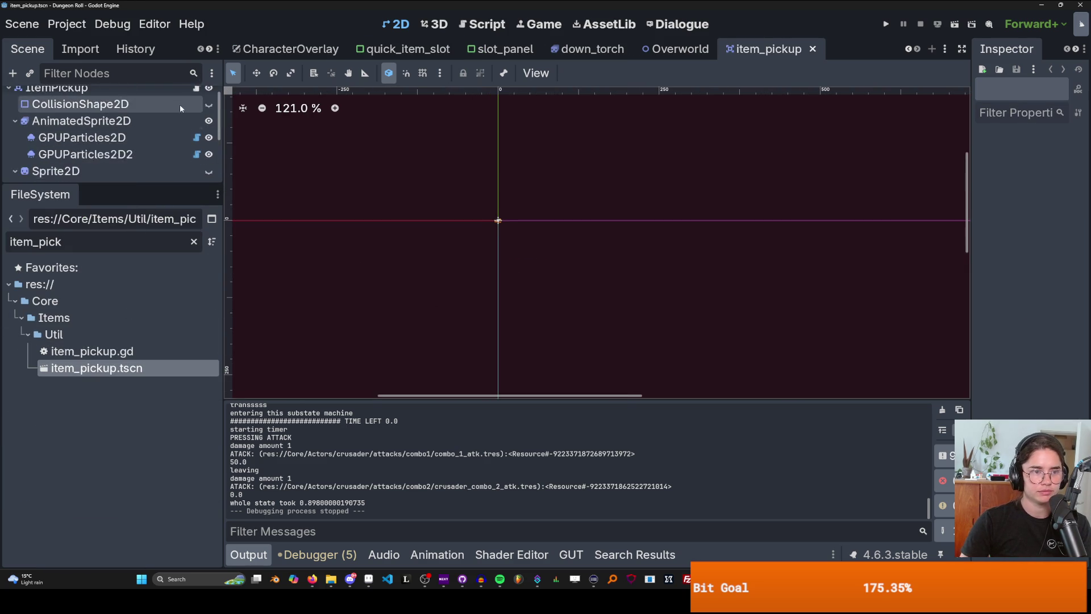
left_click(197, 100)
scroll(459, 247, "down", 10)
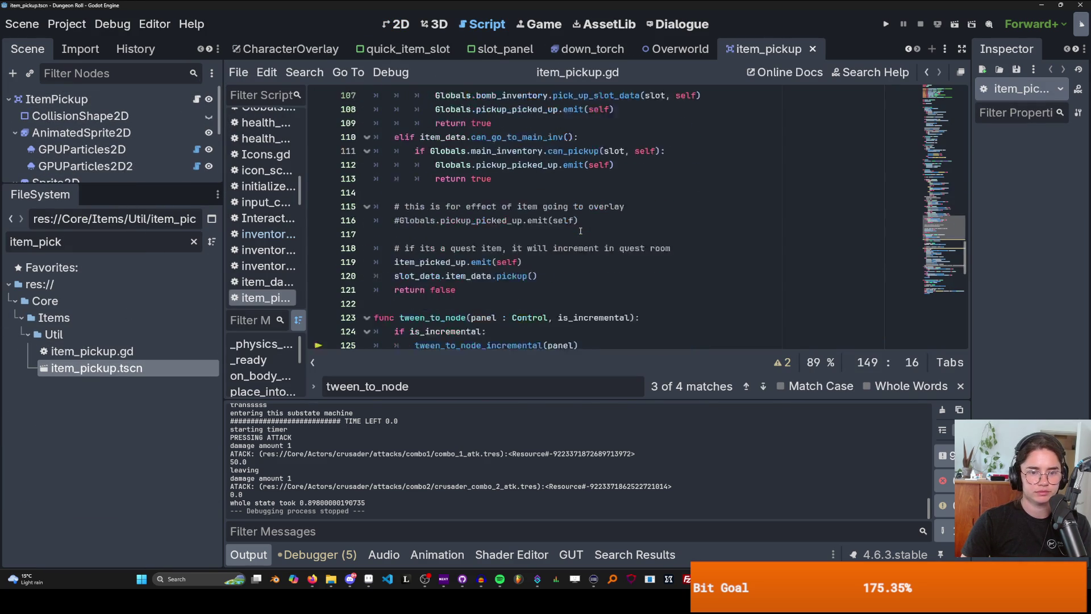
scroll(459, 247, "down", 4)
scroll(459, 250, "up", 5)
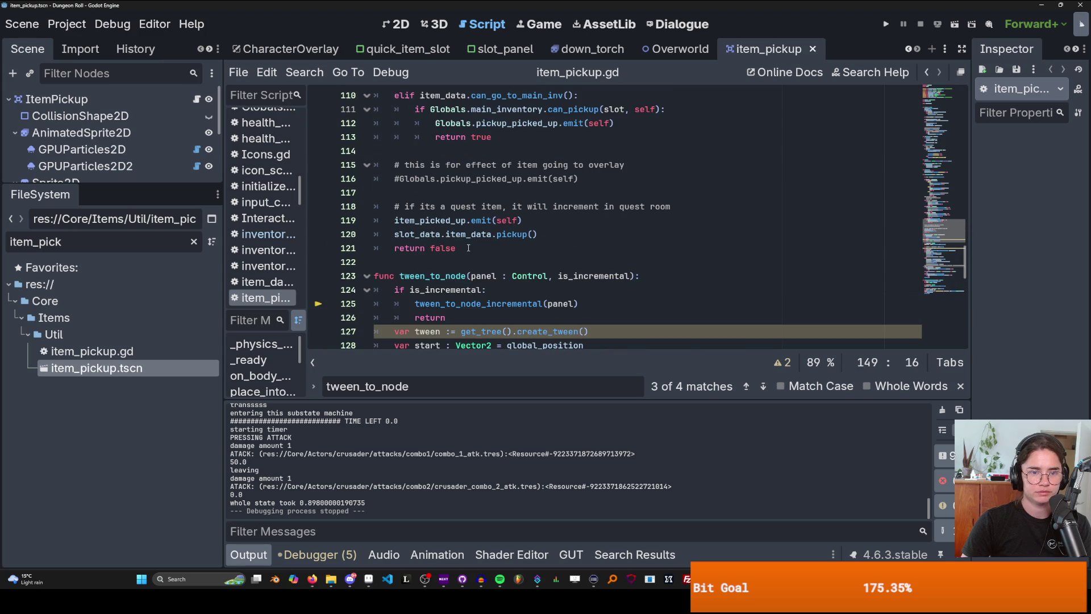
left_click(465, 275)
- Review the tween_to_node_incremental function and its tween_property call
scroll(448, 279, "up", 6)
scroll(448, 279, "up", 12)
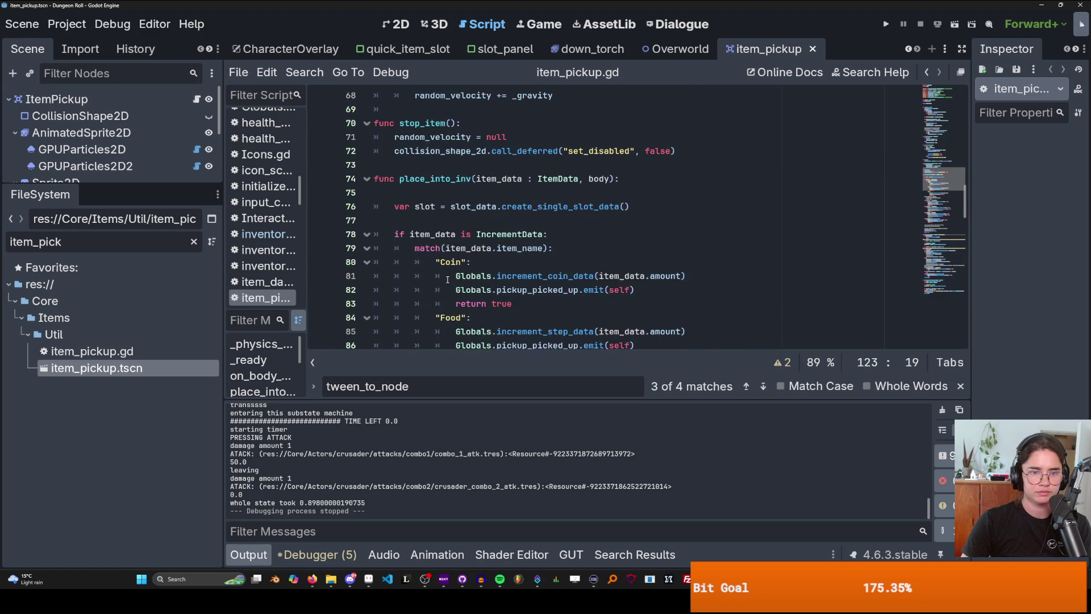
scroll(447, 279, "down", 18)
scroll(457, 276, "down", 15)
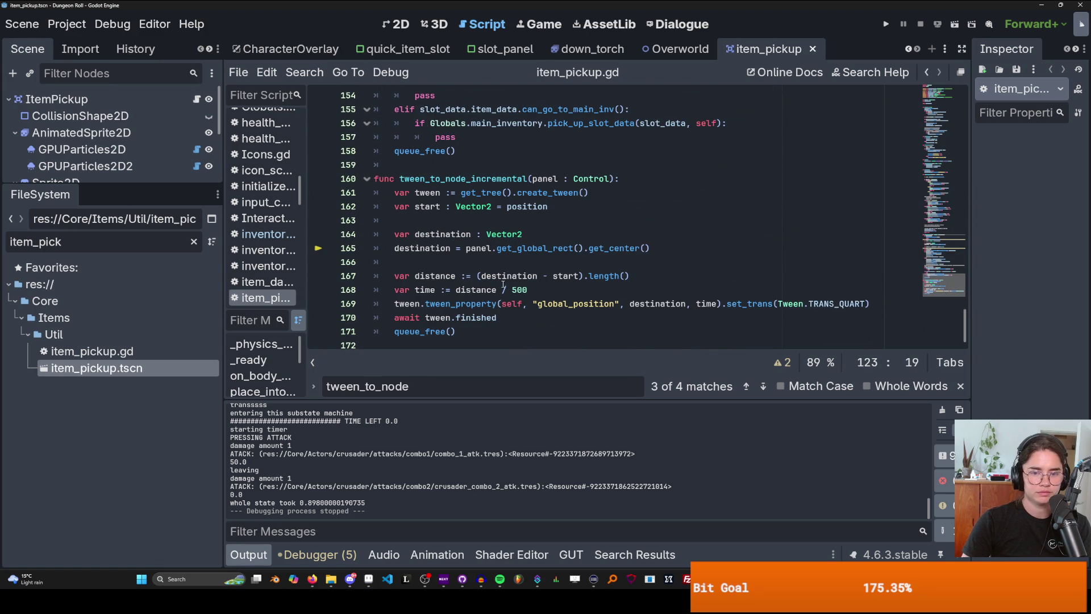
left_click(514, 304)
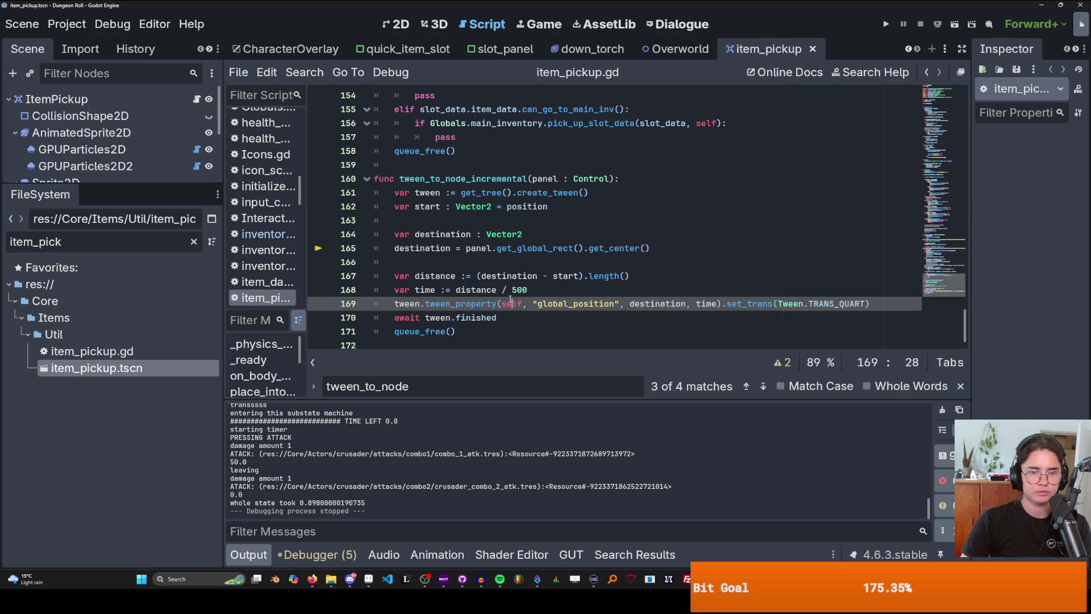
double_click(473, 180)
scroll(494, 227, "up", 20)
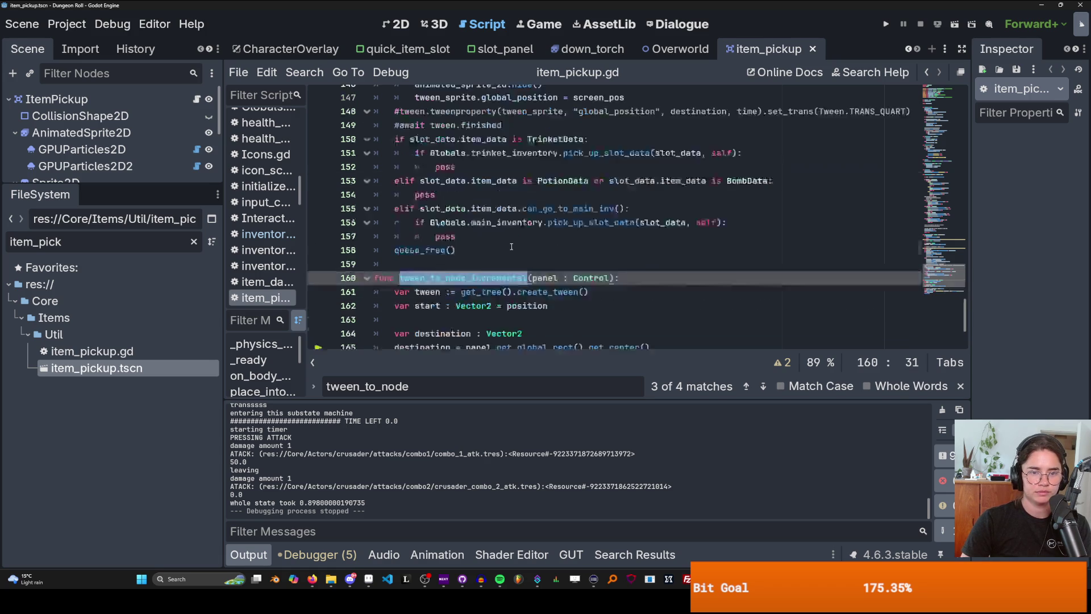
scroll(513, 257, "up", 5)
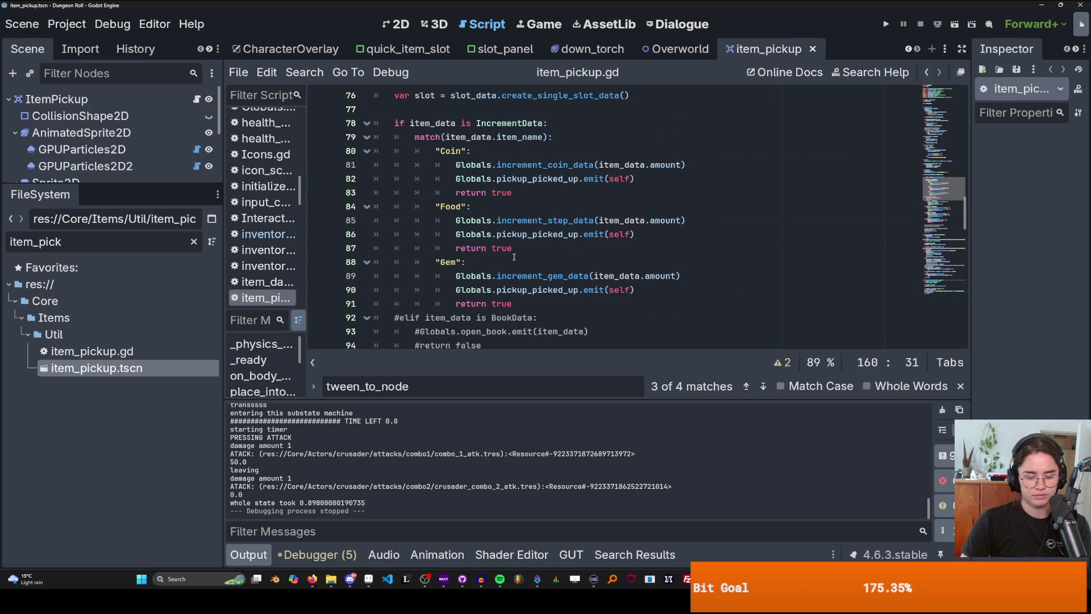
- Find the tween_to_node_incremental definition with Ctrl+F and delete the whole function
key("ctrl+f")
key("Return")
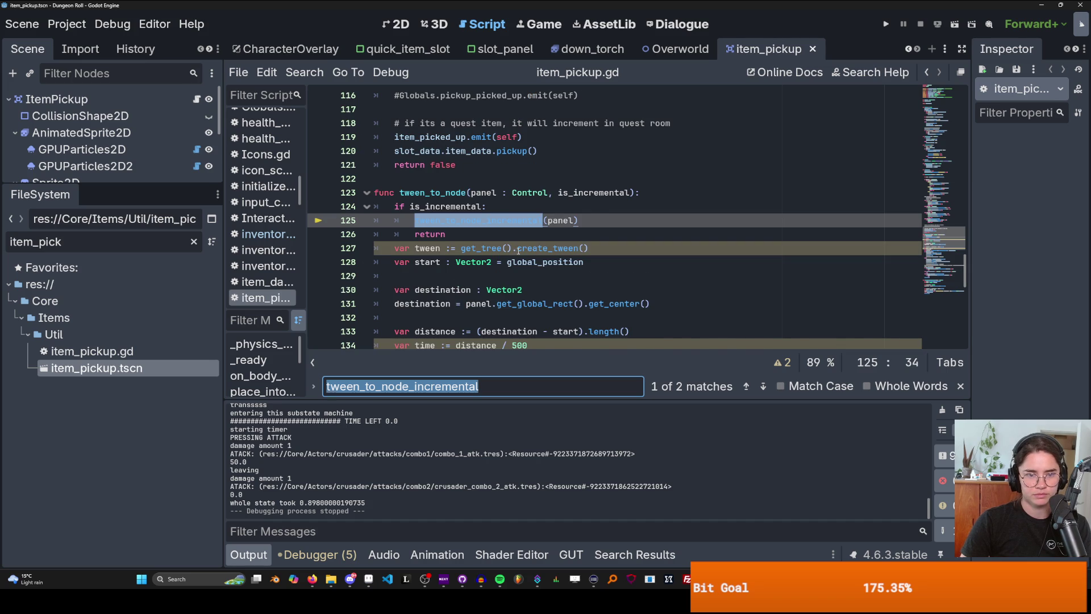
key("Return")
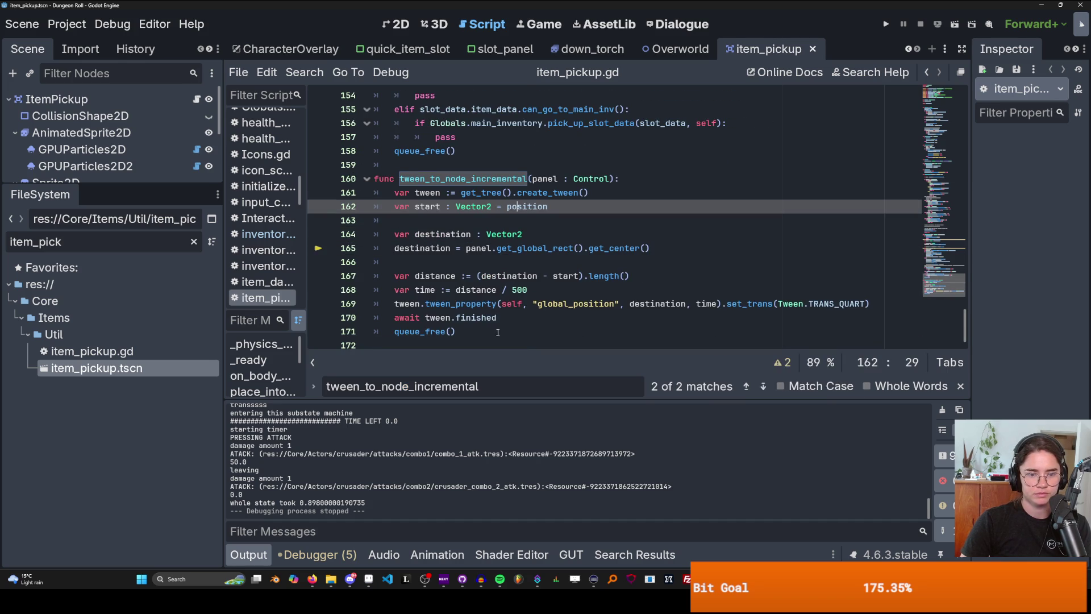
left_click_drag(498, 332, 375, 178)
key("BackSpace")
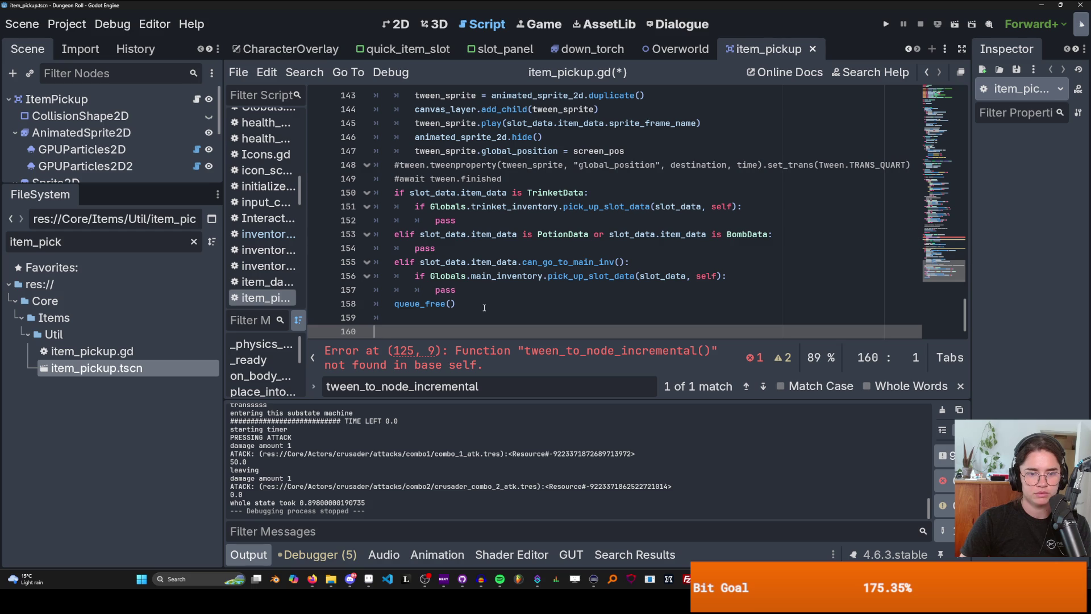
- Delete the tween_to_node function as well and save item_pickup.gd
double_click(604, 212)
scroll(561, 249, "up", 10)
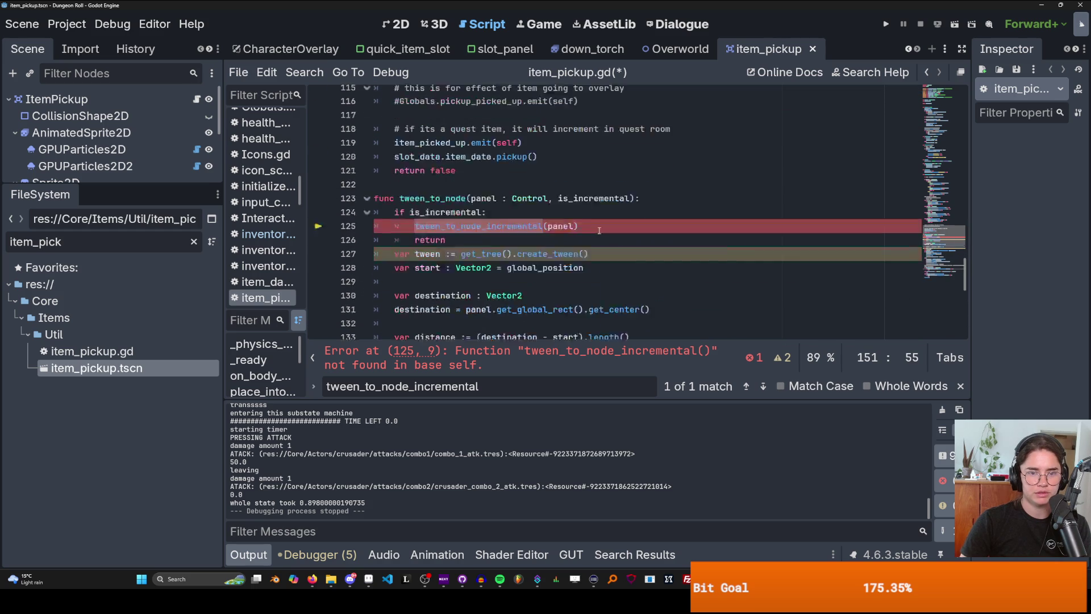
scroll(561, 248, "down", 10)
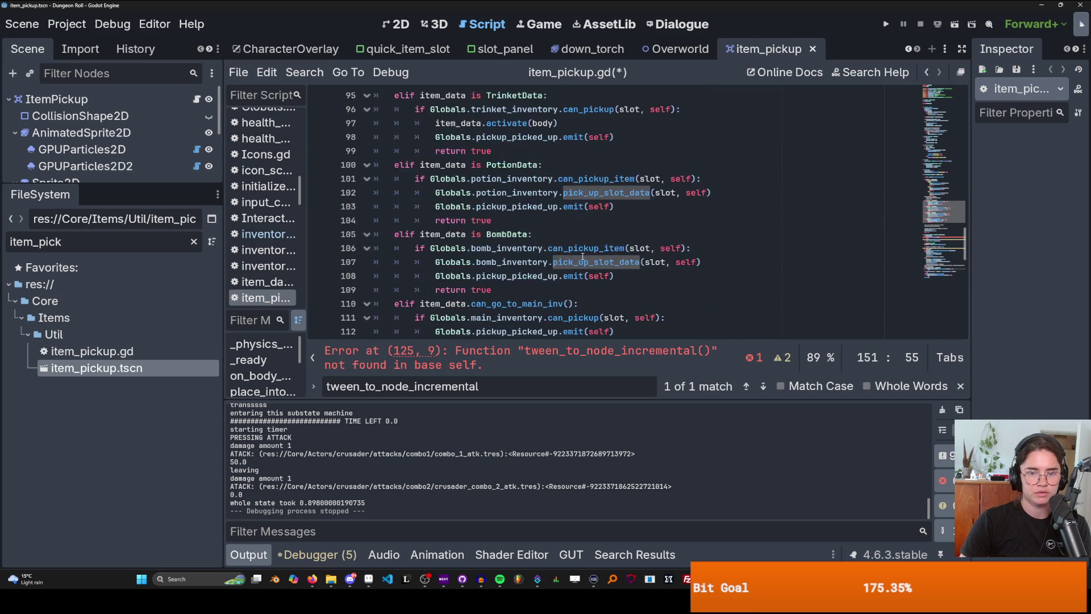
mouse_move(398, 296)
left_mouse_down()
mouse_move(369, 251)
mouse_move(368, 114)
mouse_move(368, 251)
mouse_move(369, 94)
left_mouse_up()
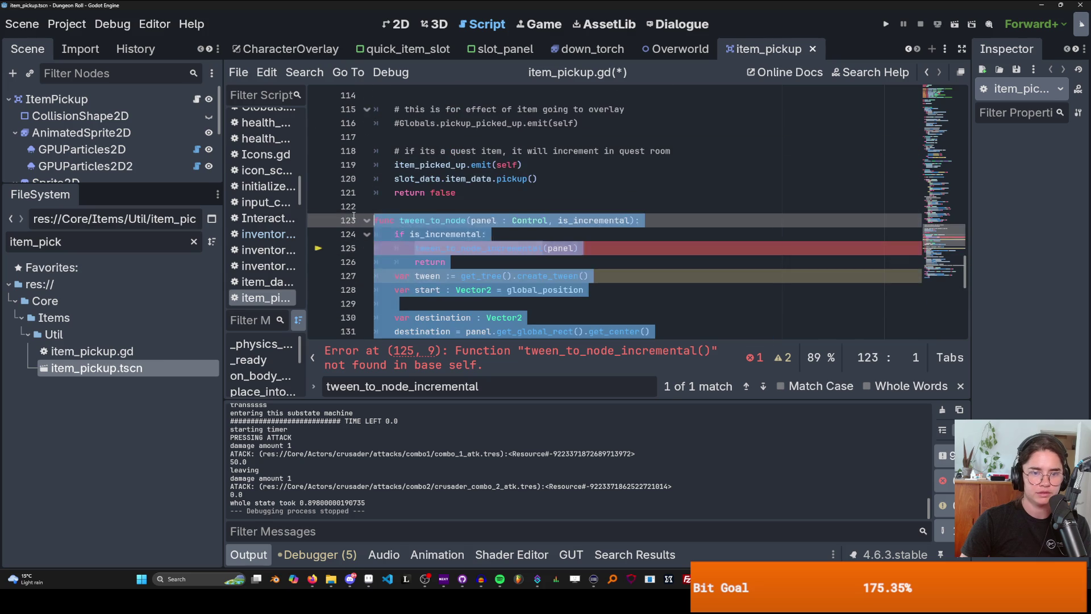
key("BackSpace")
key("ctrl+s")
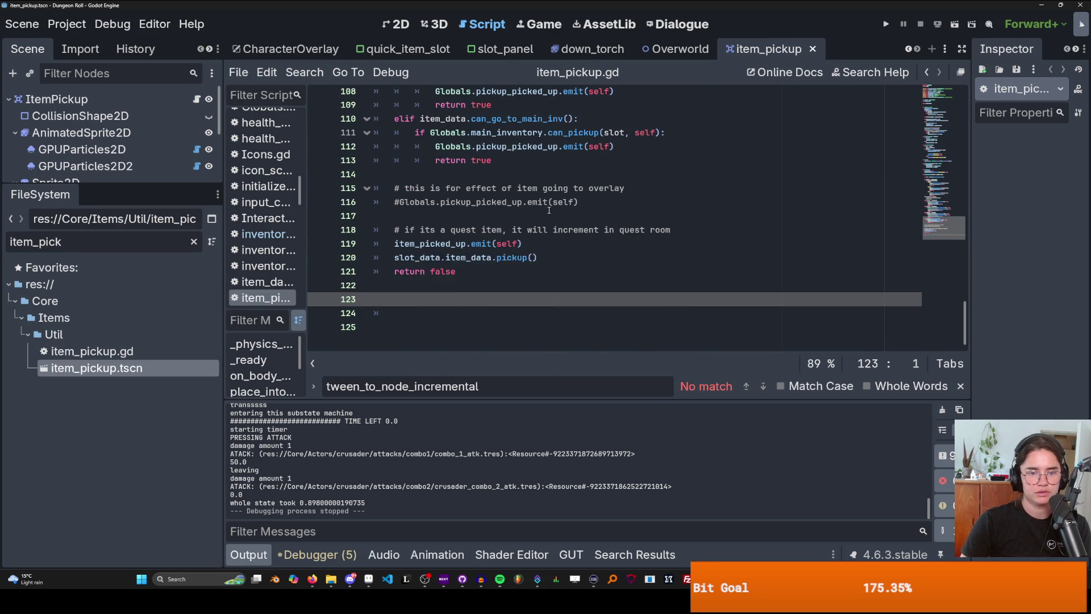
scroll(552, 213, "up", 10)
scroll(552, 213, "up", 13)
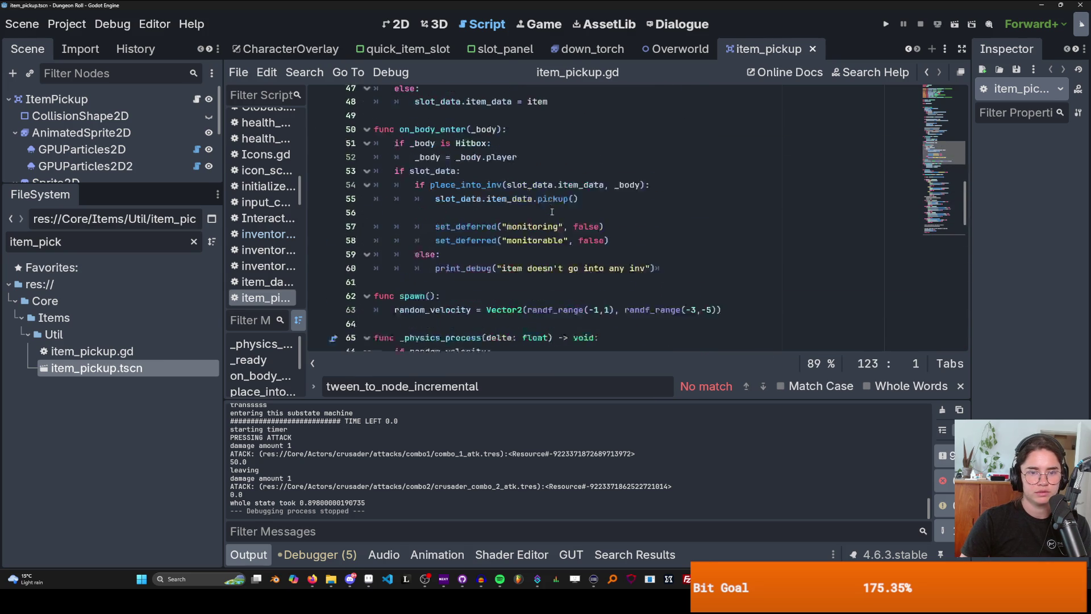
scroll(726, 183, "up", 3)
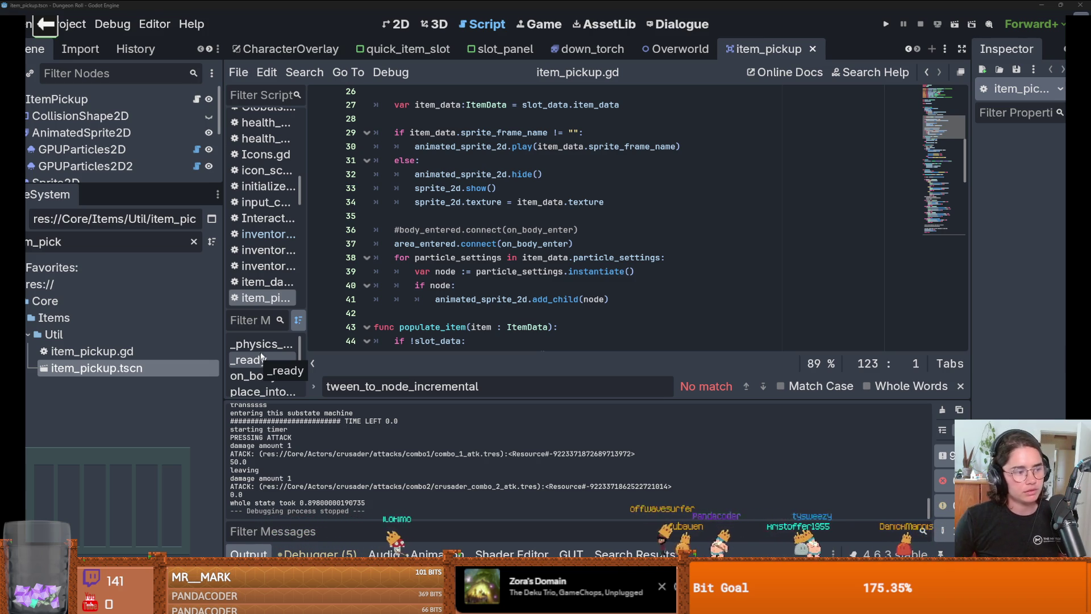
- Remove the extra blank line before _ready in item_pickup.gd
left_click(494, 312)
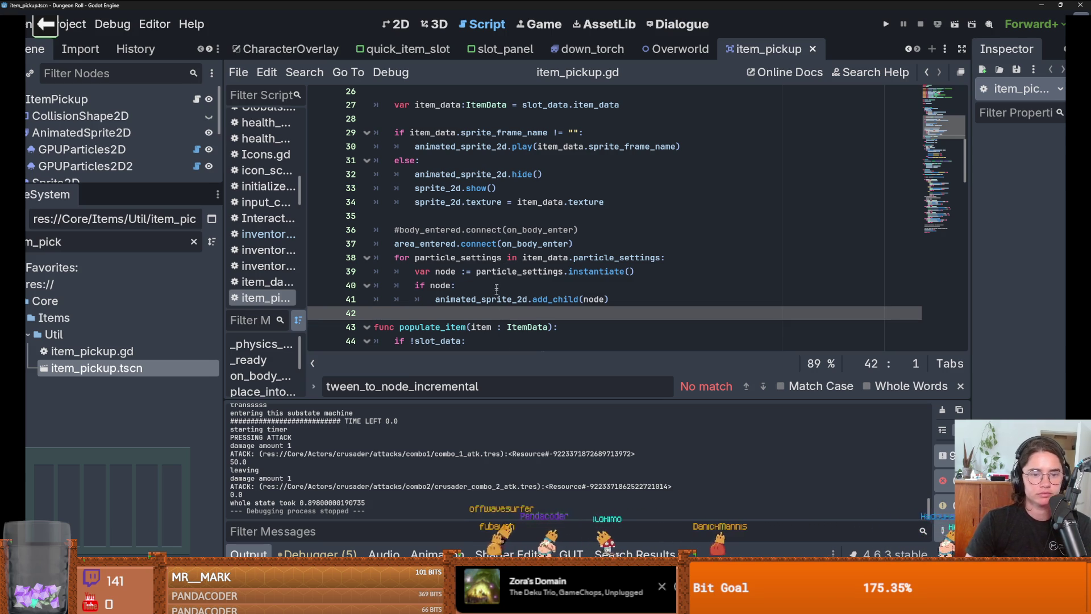
scroll(543, 296, "up", 3)
scroll(544, 296, "down", 1)
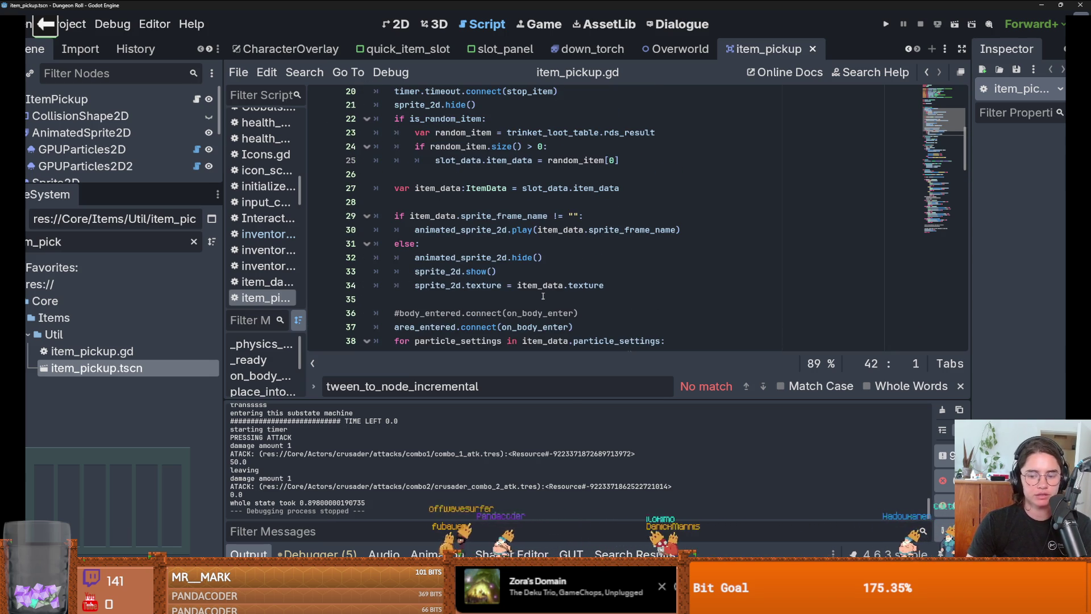
scroll(543, 296, "up", 5)
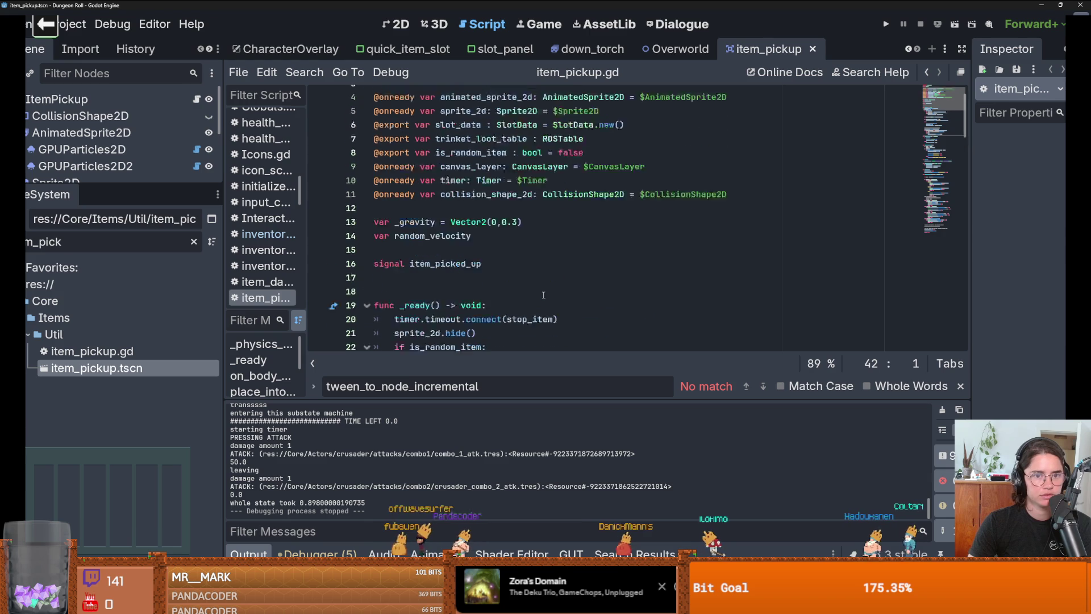
left_click(503, 271)
key("BackSpace")
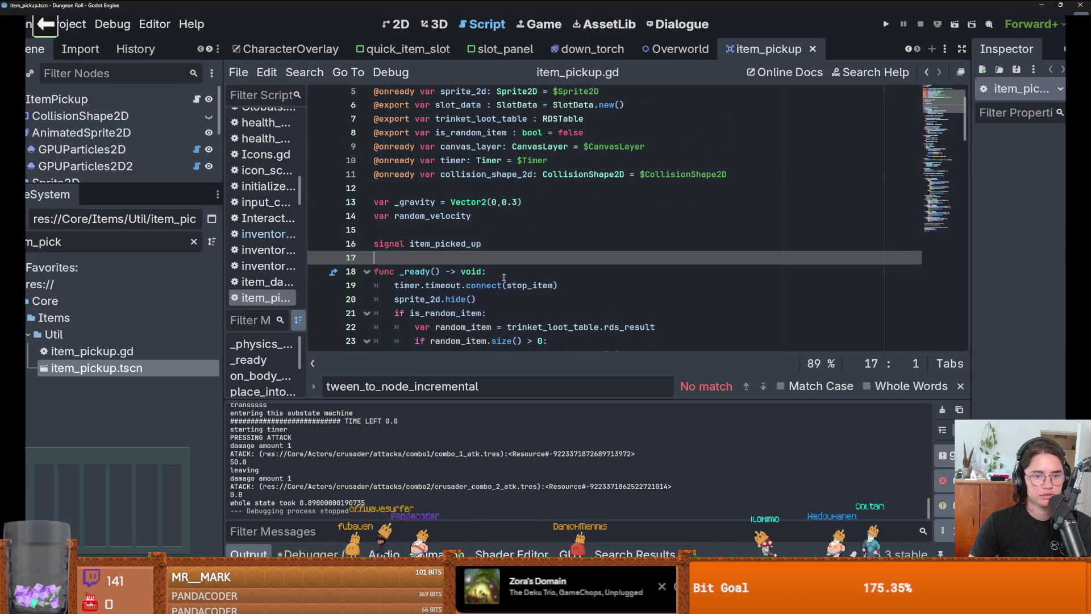
- Remove the blank line after the pickup() call and save the script
scroll(504, 277, "down", 3)
scroll(503, 277, "down", 1)
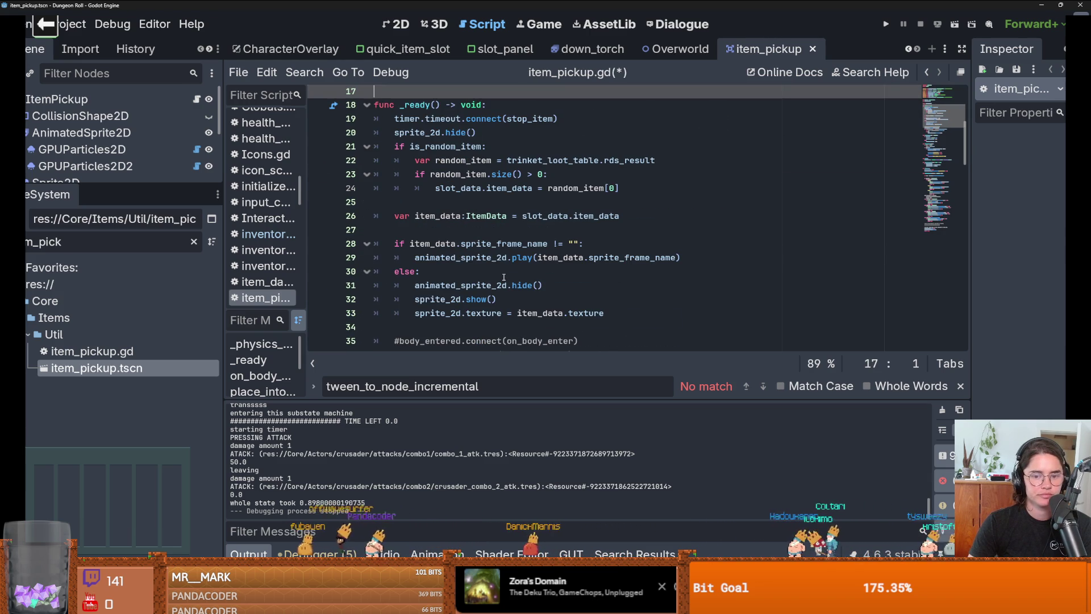
scroll(504, 277, "down", 3)
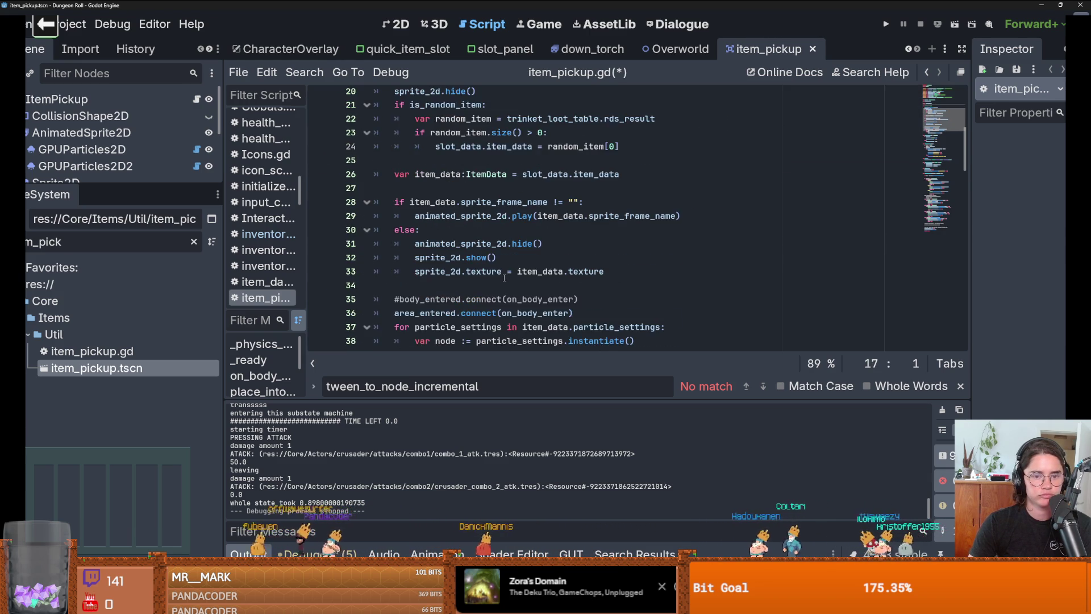
scroll(504, 278, "down", 6)
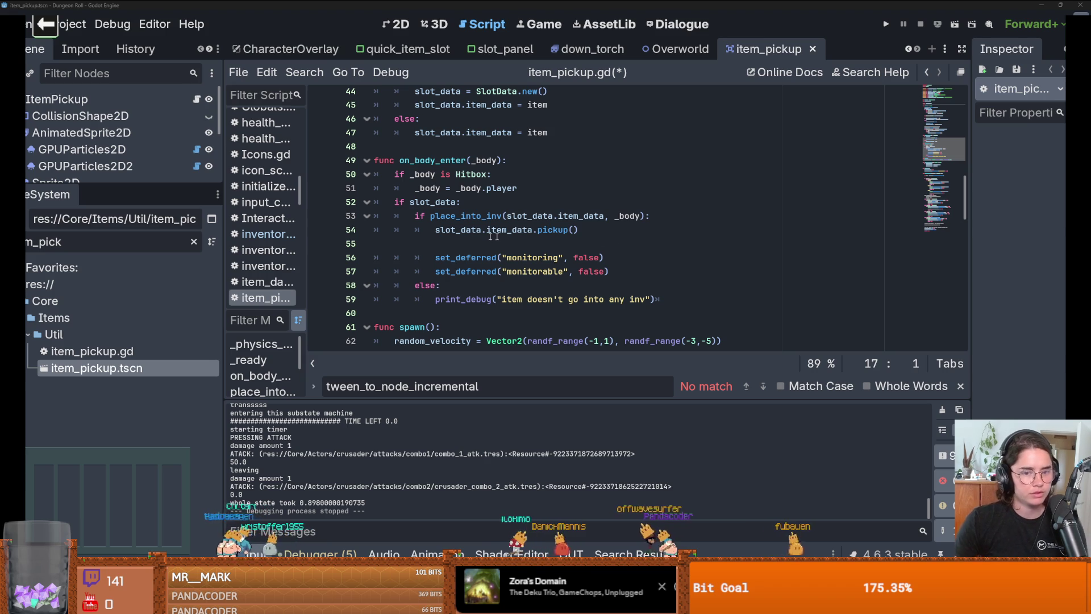
left_click(596, 239)
key("BackSpace")
key("ctrl+s")
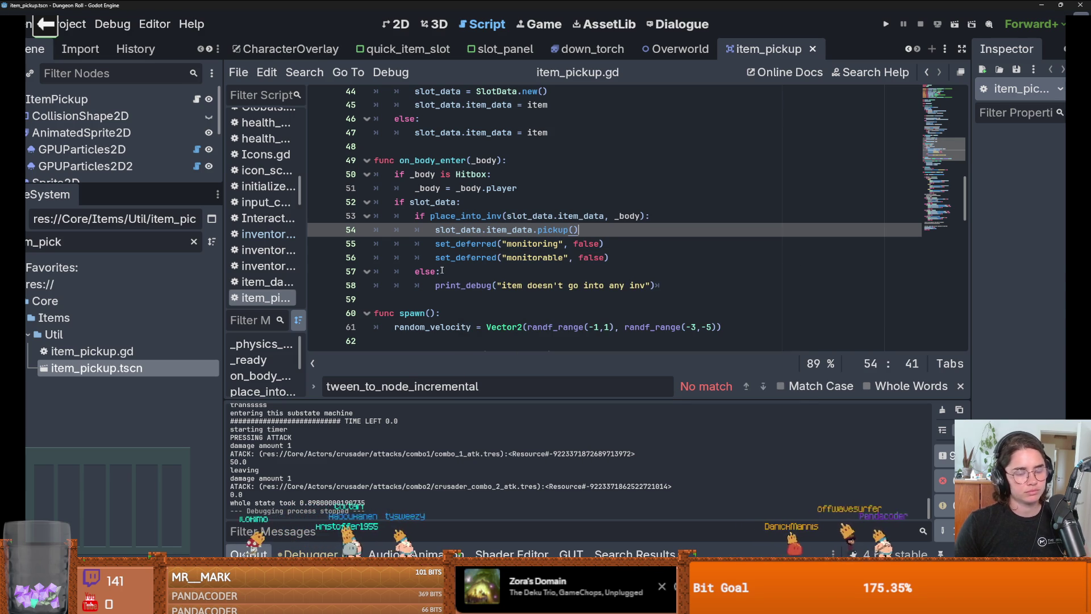
- Scroll back up through the script, checking the blank lines 48 and 34
scroll(575, 165, "up", 1)
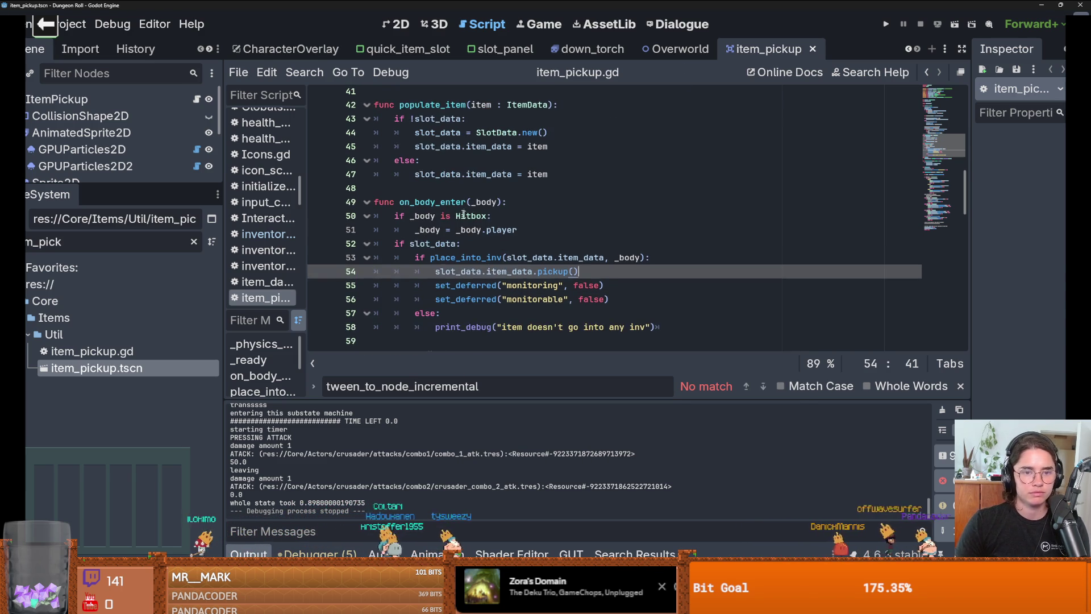
left_click(554, 188)
scroll(554, 188, "up", 2)
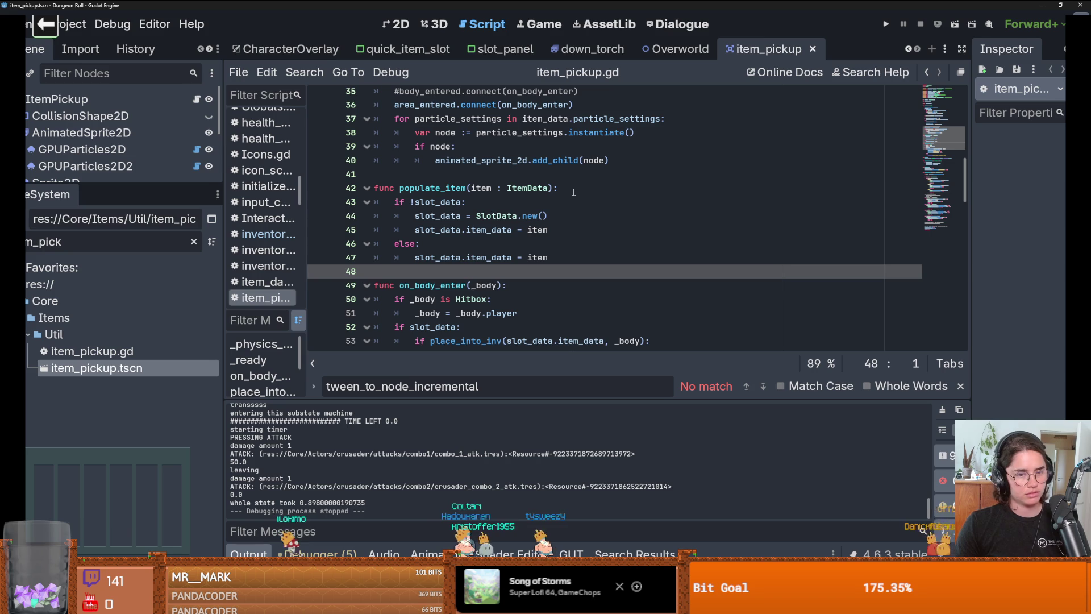
scroll(589, 154, "up", 3)
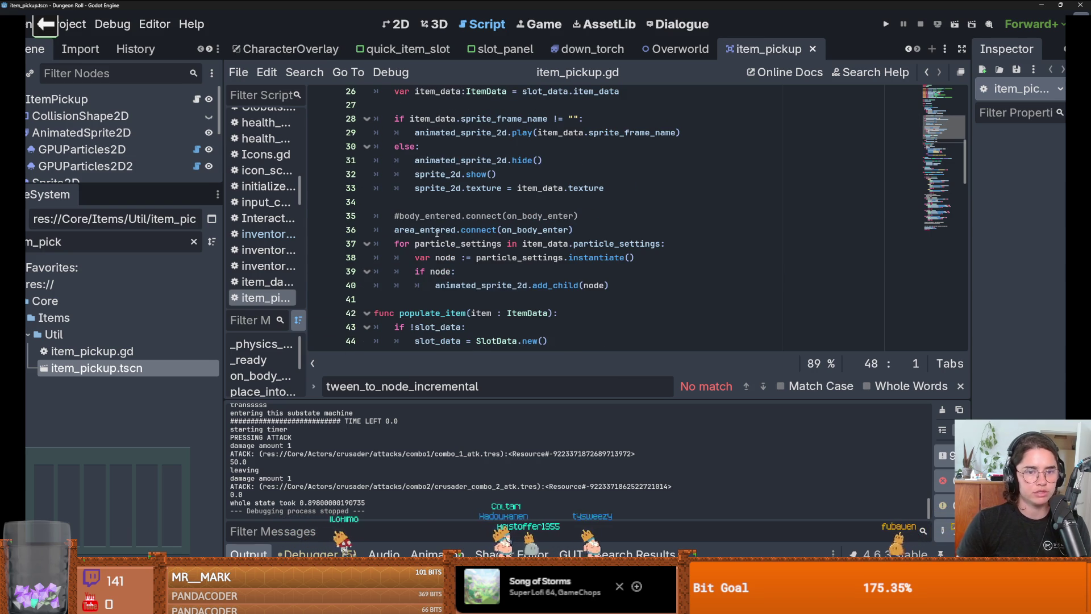
left_click(540, 202)
scroll(512, 210, "up", 4)
- Collapse the Sprite2D and AnimatedSprite2D particle children in the Scene dock
scroll(487, 226, "up", 3)
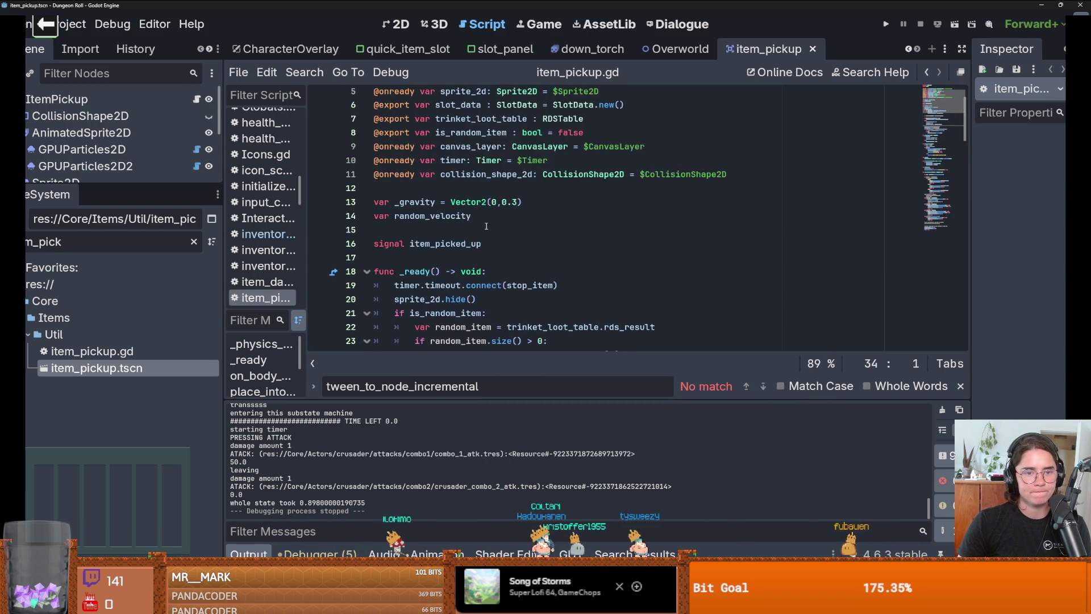
left_click_drag(123, 185, 123, 293)
left_click(20, 183)
left_click(20, 133)
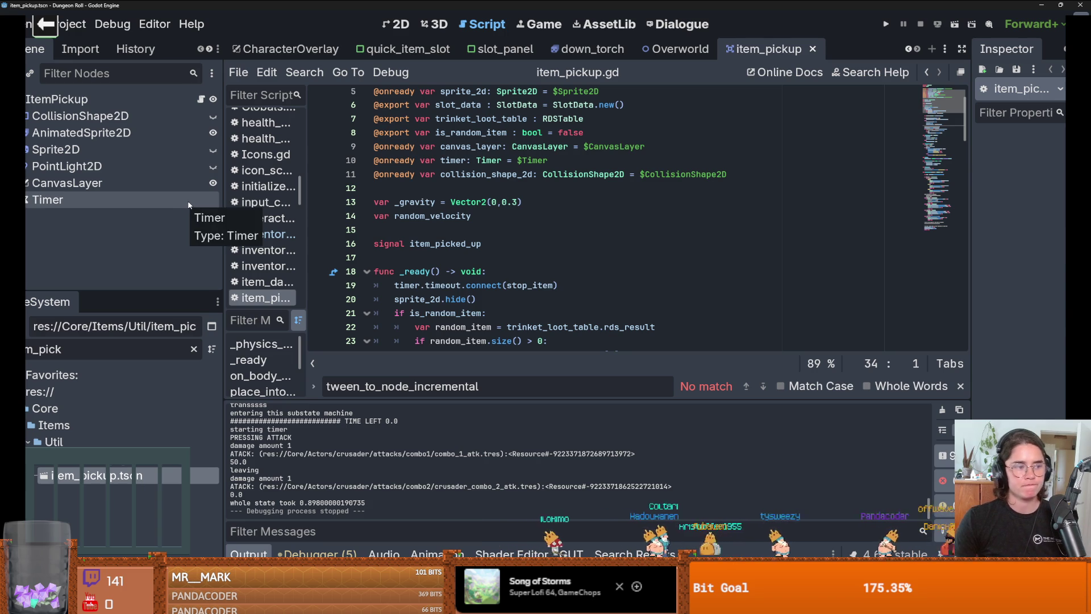
left_click(509, 189)
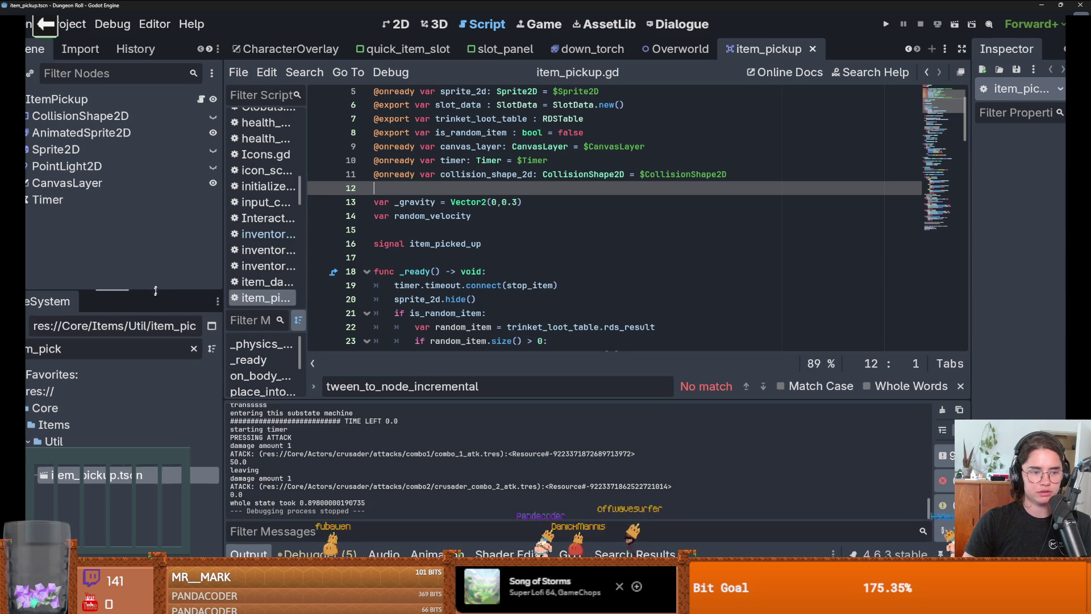
- Enlarge the file browser and clear the item_pick filter text
left_click_drag(155, 291, 168, 238)
left_click(121, 291)
key("BackSpace")
key("BackSpace")
key("BackSpace")
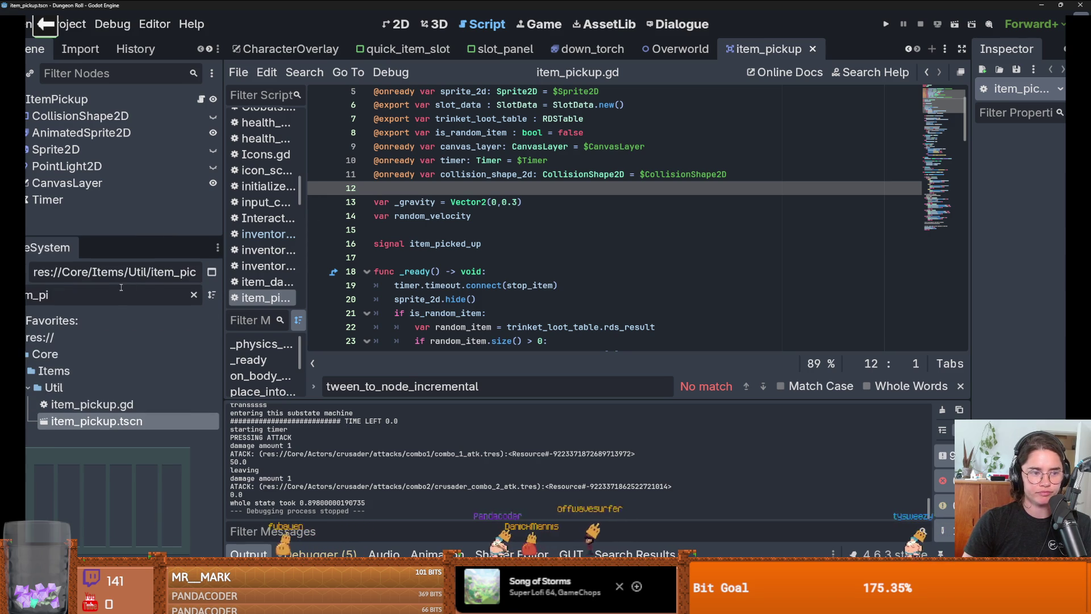
key("BackSpace")
key("BackSpace")
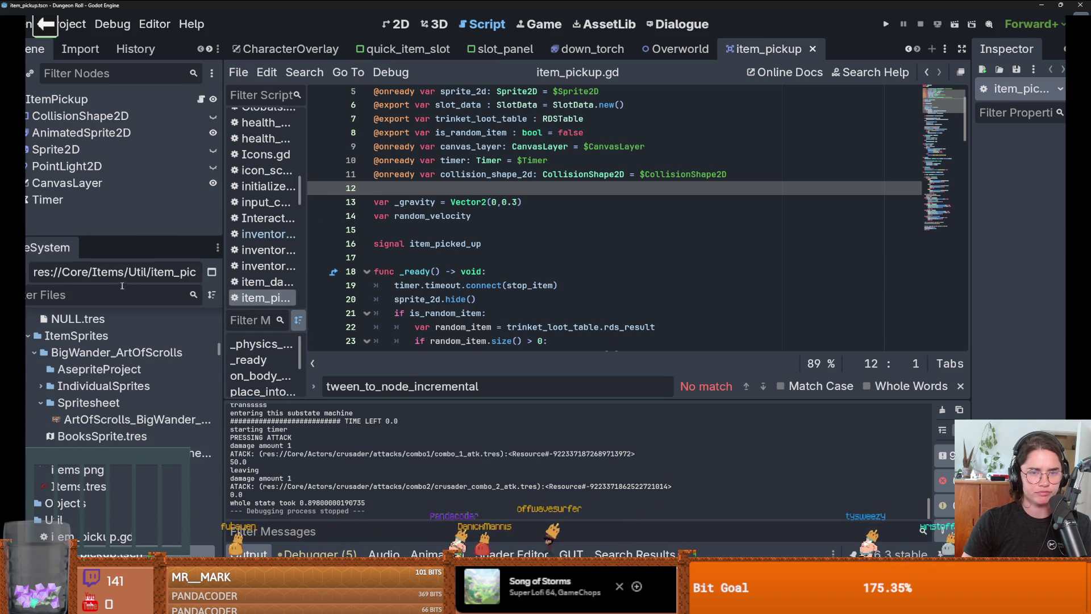
- Scroll the scene tab bar left until the Dungeon and crusader tabs appear
left_click(908, 50)
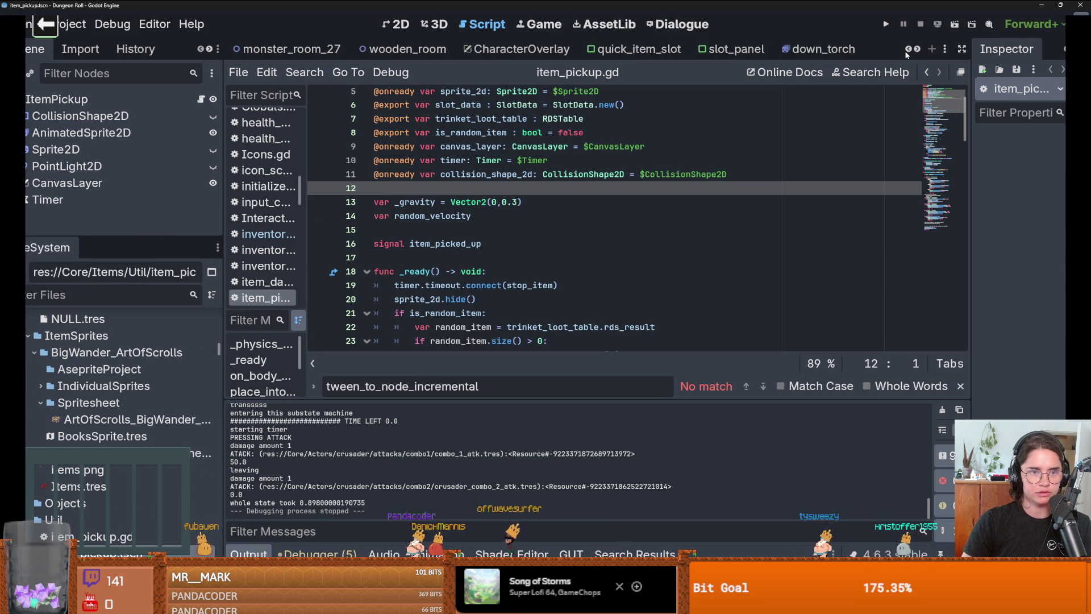
left_click(908, 50)
left_click(908, 50)
left_click(908, 50)
left_click(907, 50)
left_click(908, 50)
left_click(908, 50)
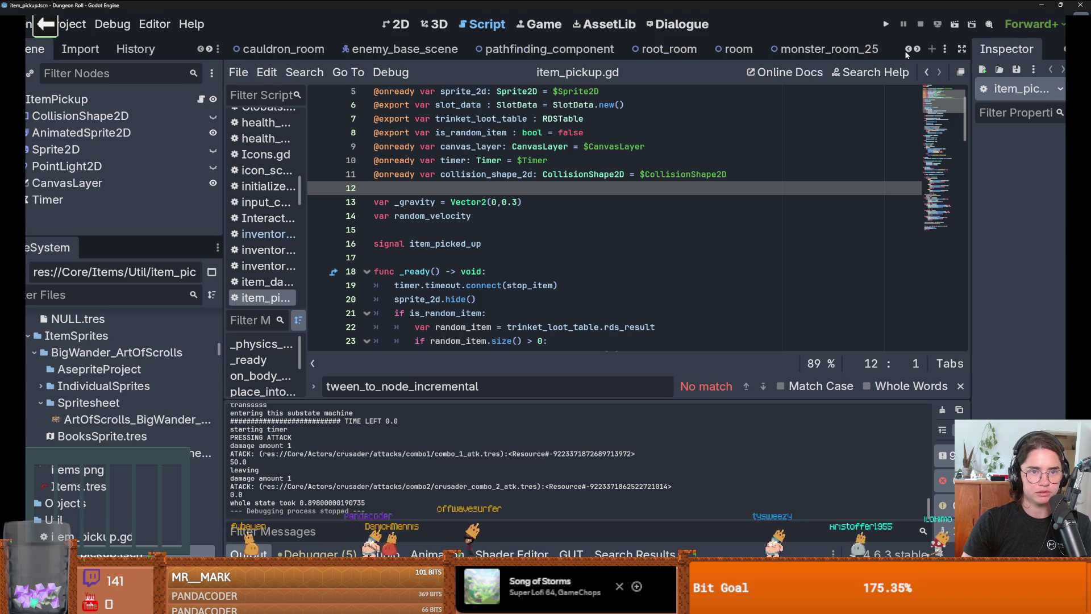
left_click(908, 50)
left_click(908, 49)
left_click(908, 50)
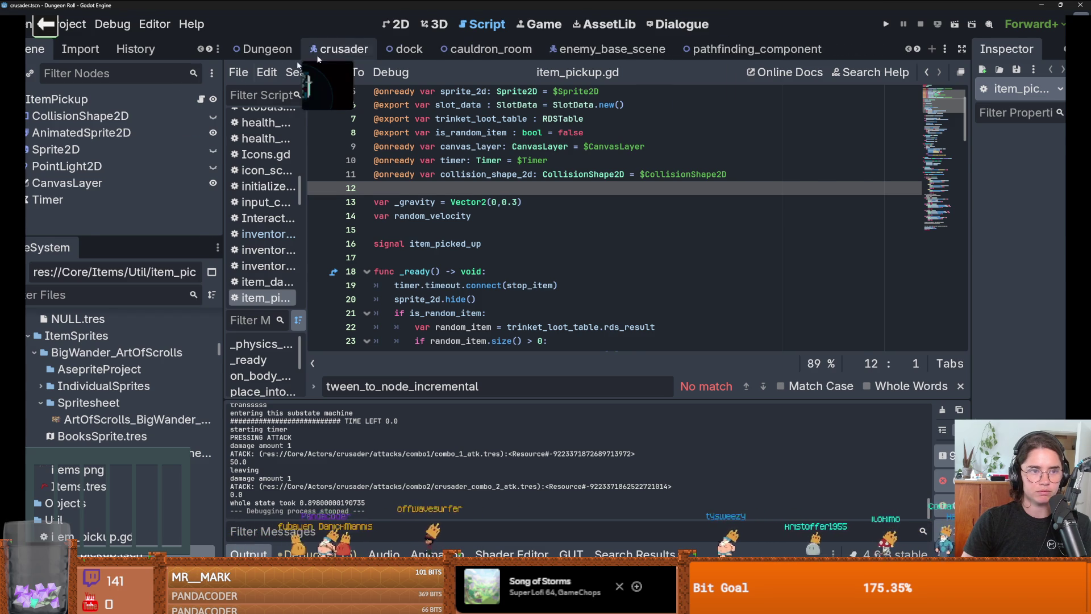
- Open the crusader scene, enlarge its scene tree and view it in 2D
left_click(341, 49)
left_click_drag(110, 240, 111, 279)
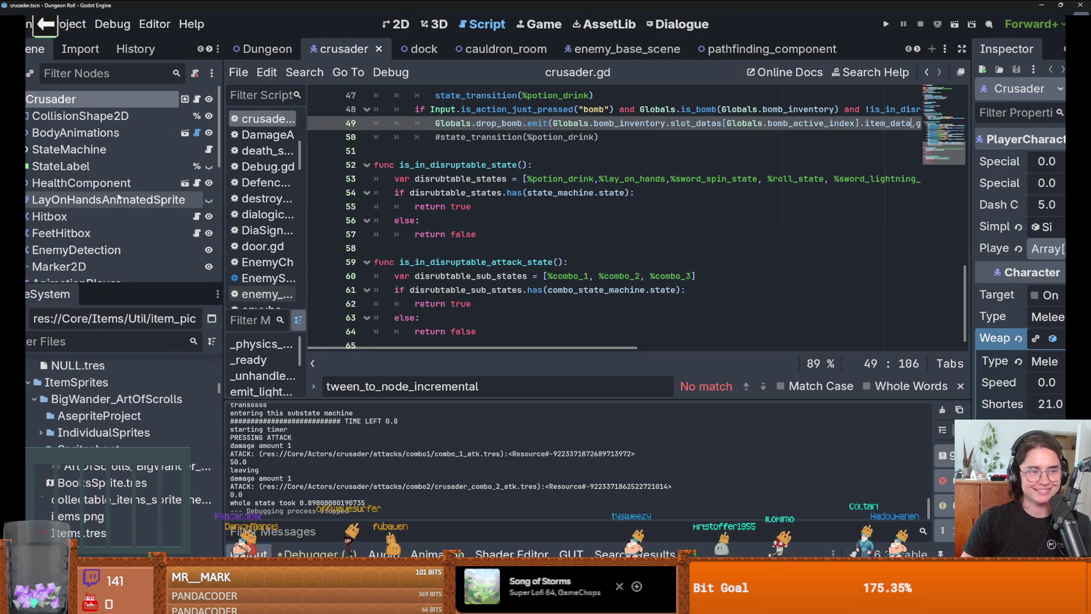
scroll(64, 218, "down", 2)
scroll(64, 219, "up", 2)
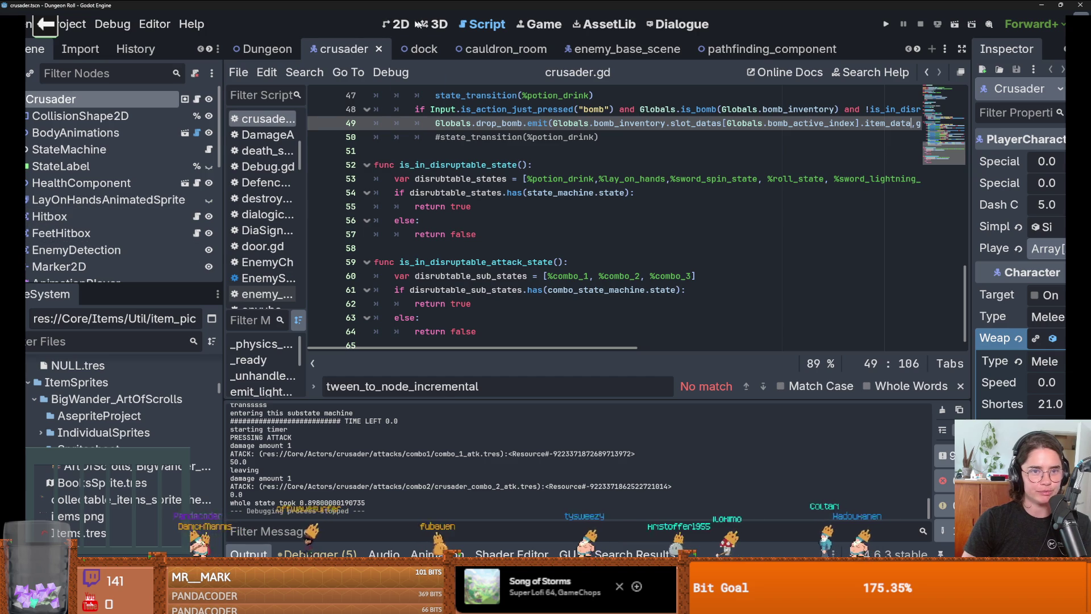
left_click(396, 24)
- Back in crusader.gd, select drop_bomb on line 49 and start a Find in Files search
key("ctrl+F3")
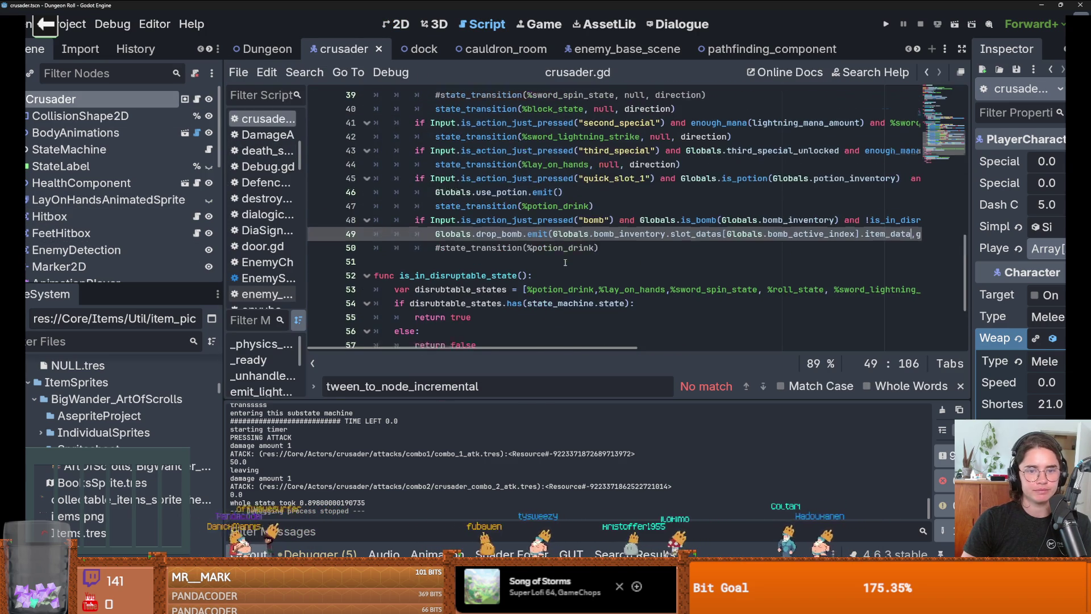
double_click(499, 237)
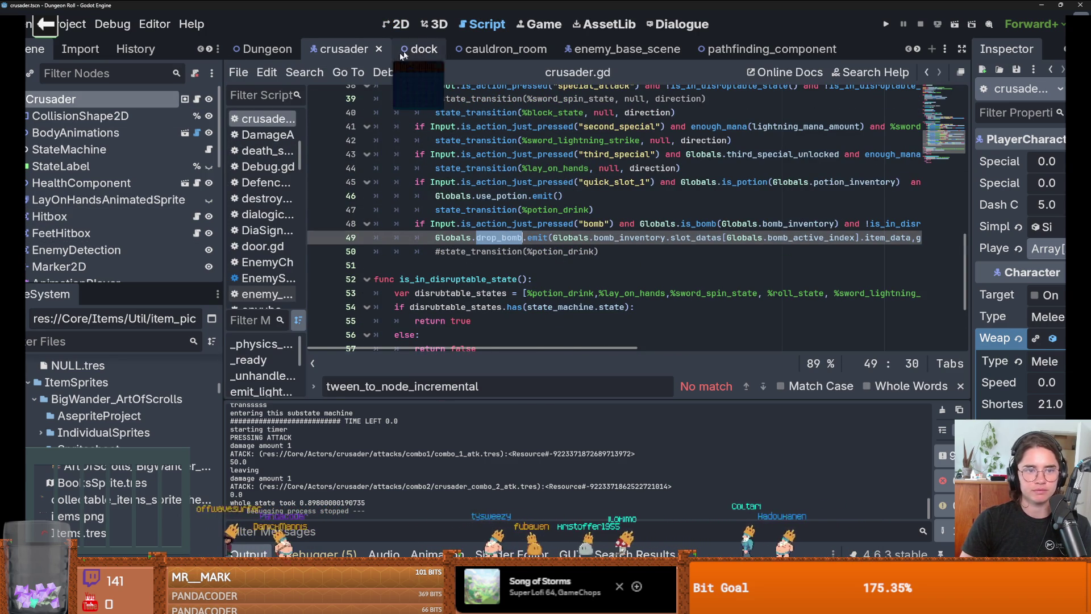
scroll(741, 269, "right", 3)
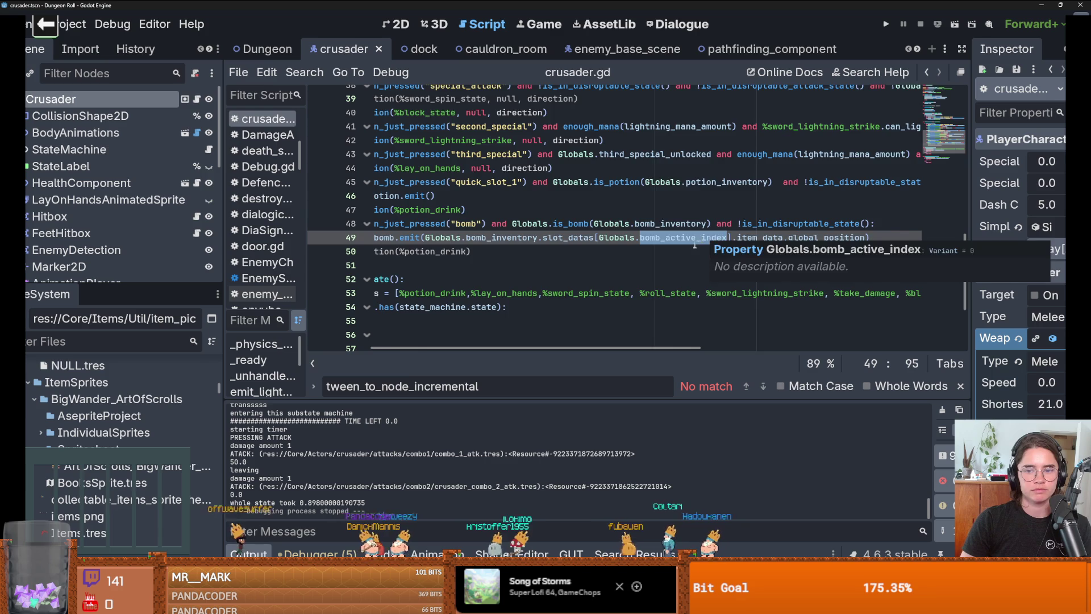
scroll(558, 242, "left", 2)
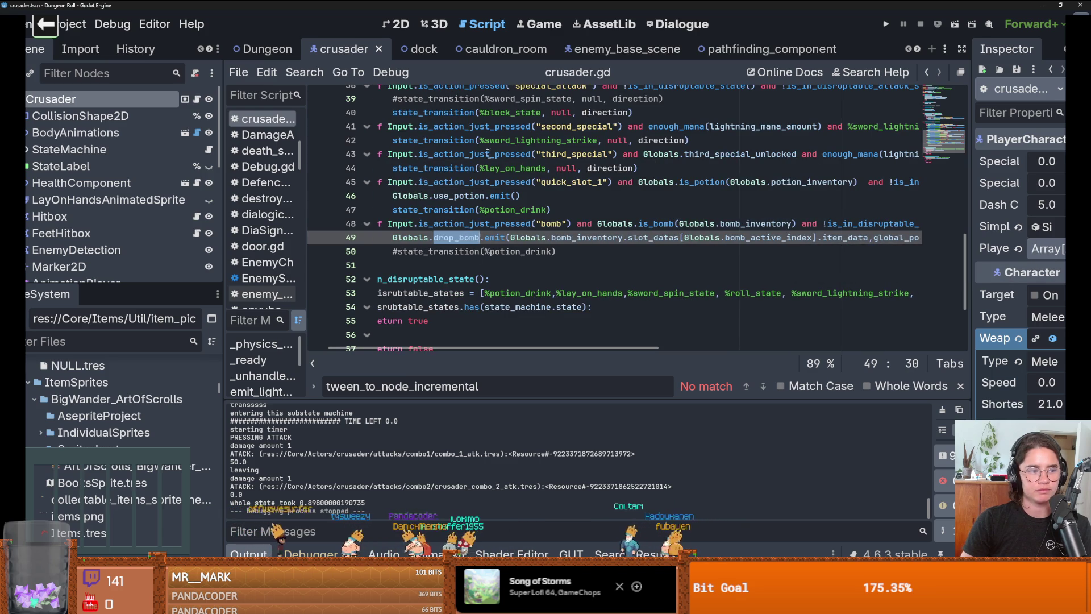
left_click(313, 77)
- Search all project files for drop_bomb and open the arena.gd line 76 match
left_click(327, 155)
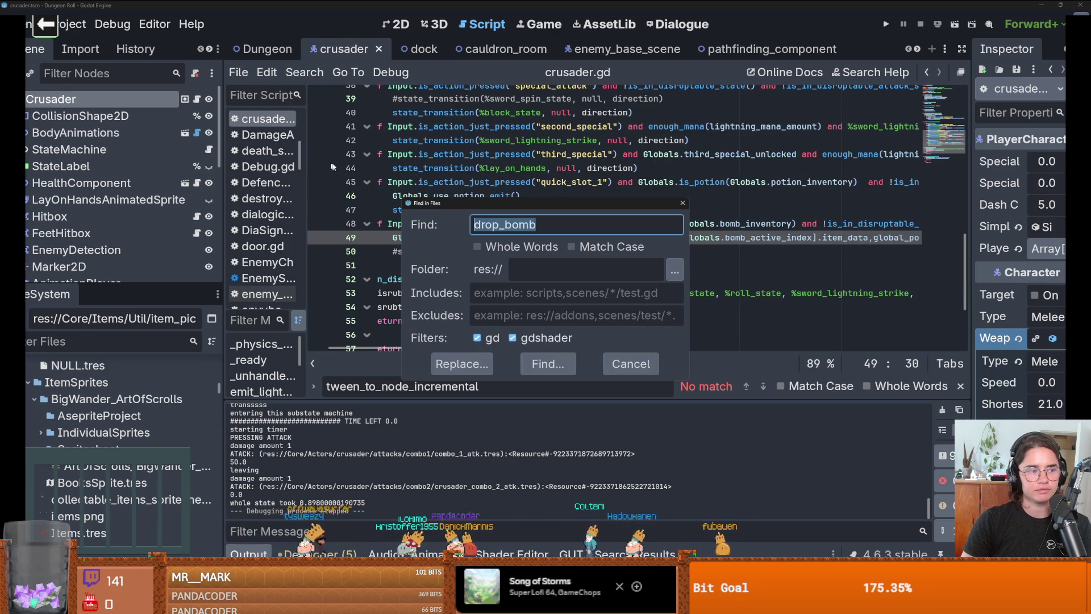
left_click(548, 364)
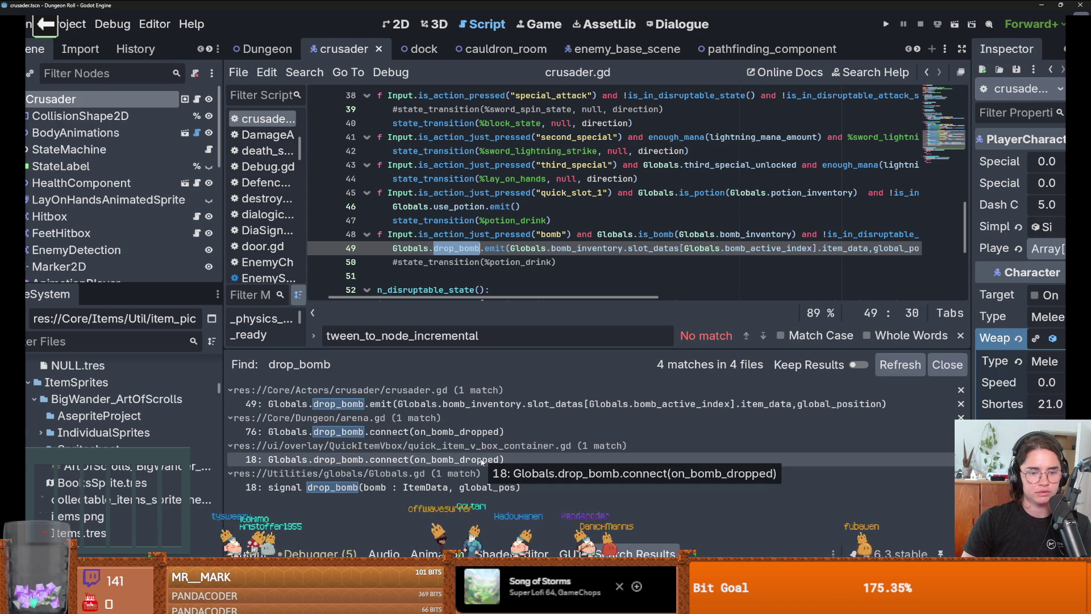
left_click(484, 434)
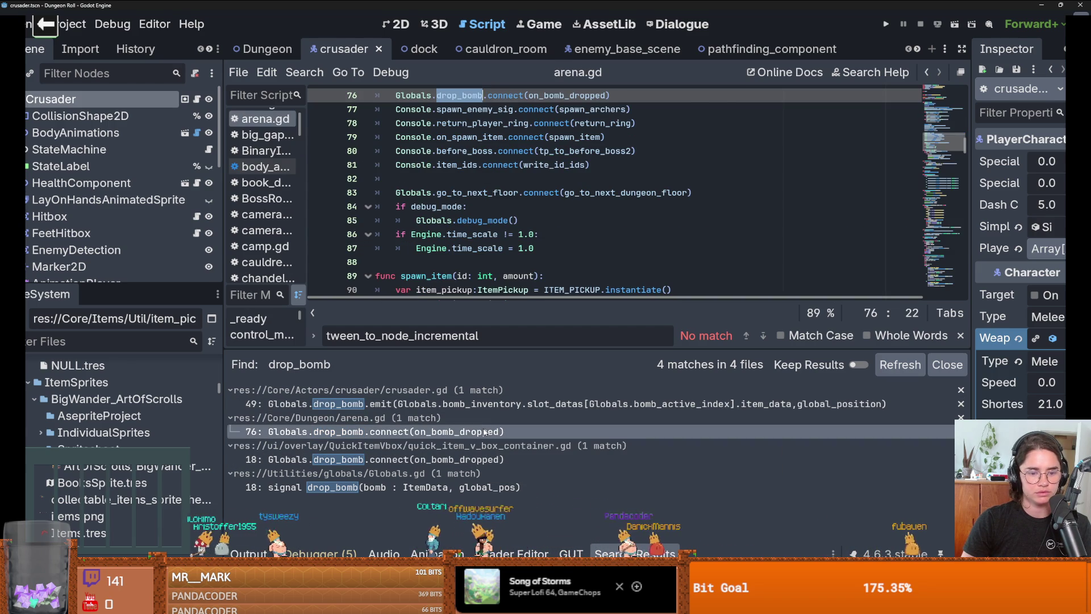
- Jump to the on_bomb_dropped handler at line 128 and highlight its uses of bomb
left_click(535, 97, "ctrl")
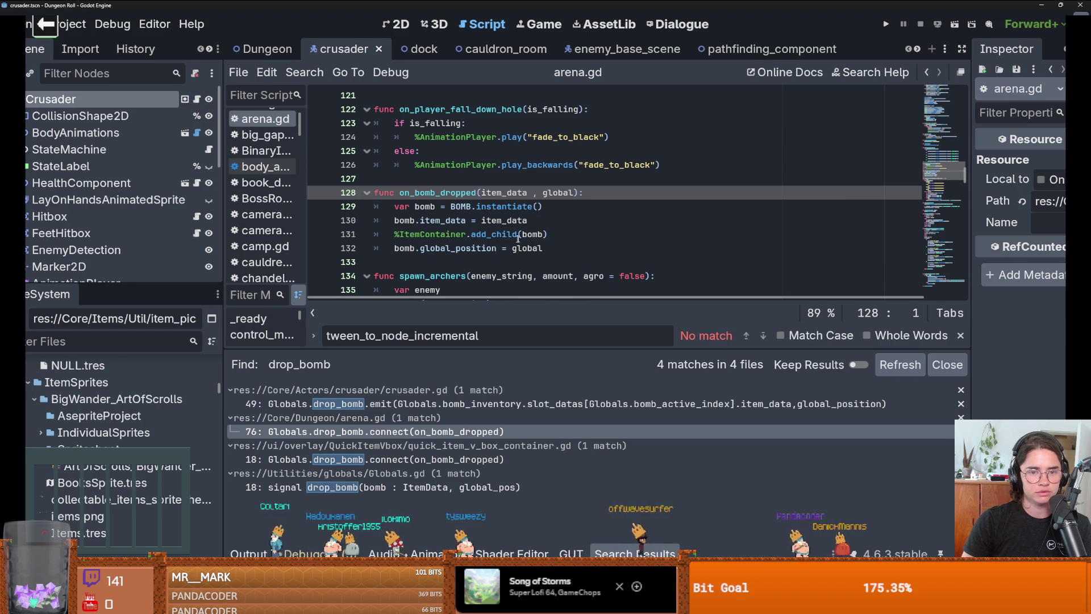
double_click(527, 234)
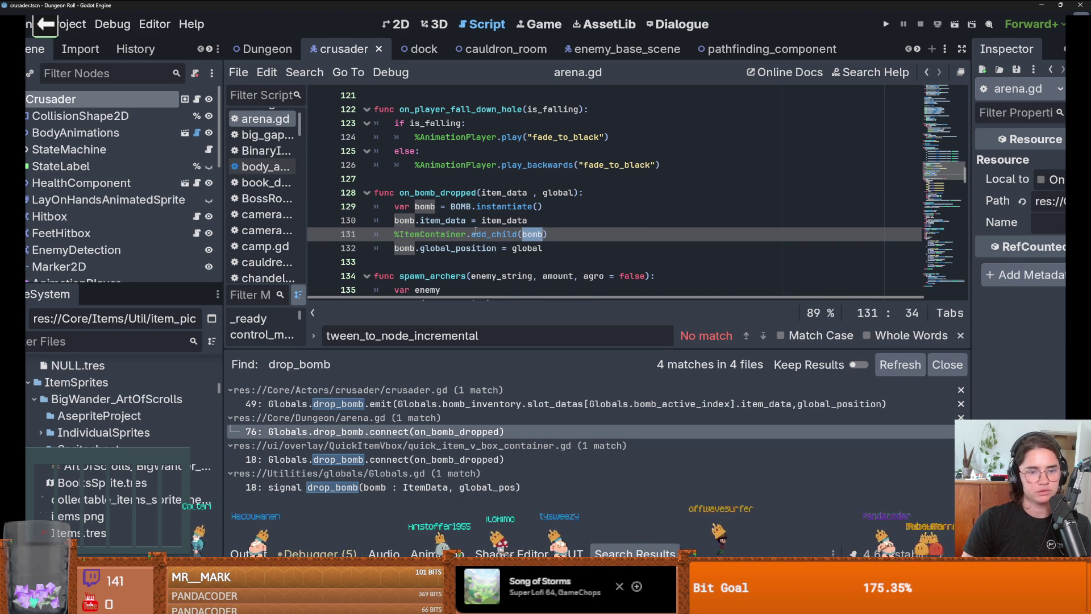
mouse_move(475, 231)
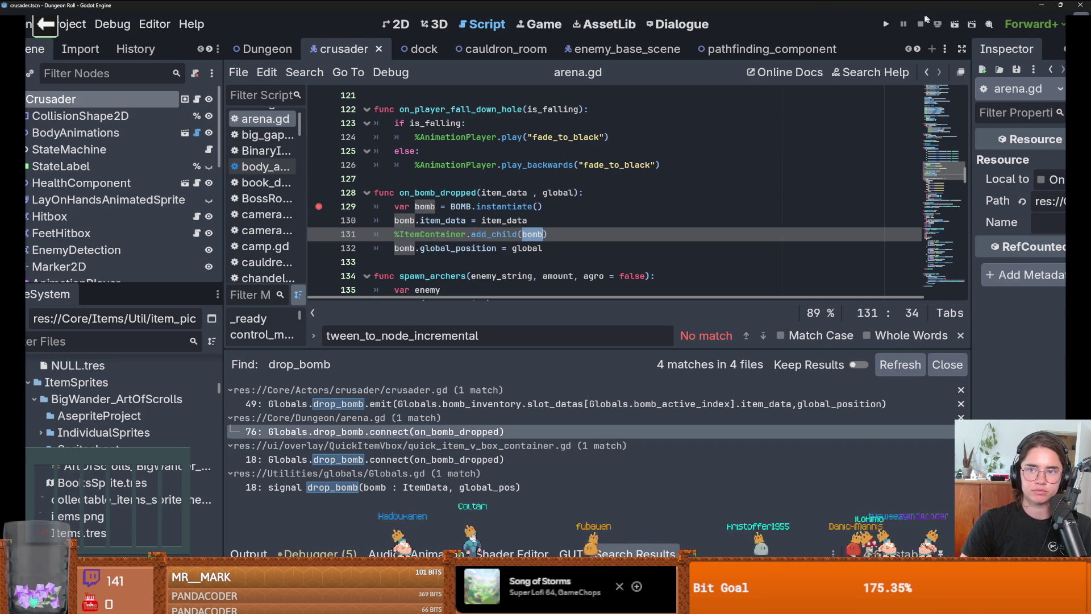
- Launch Dungeon Roll and walk the crusader left, down by the fountain, then back up
left_click(886, 25)
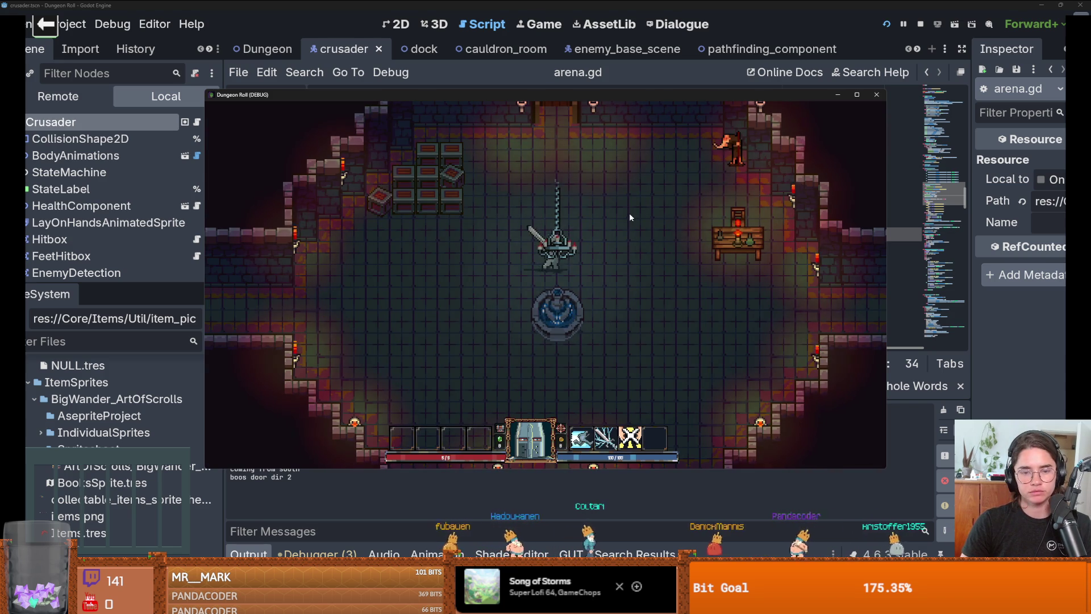
key("a")
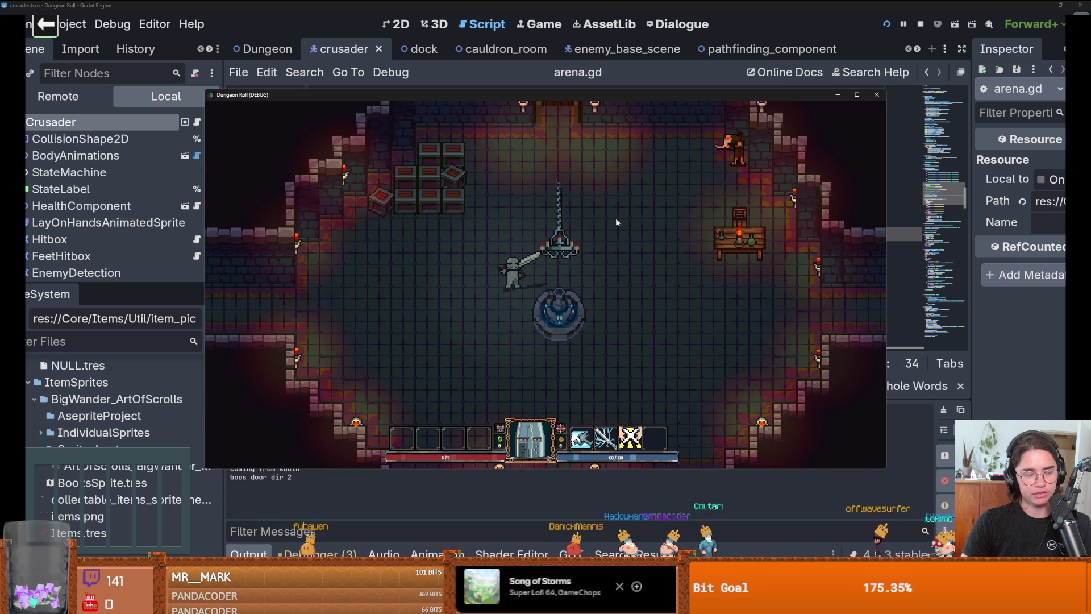
key("s")
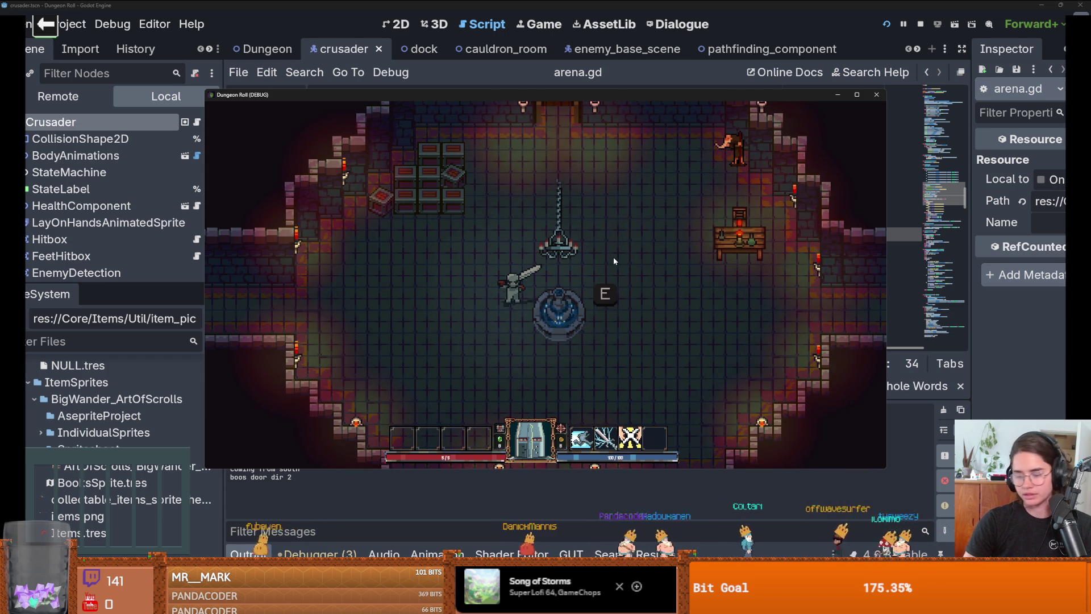
key("w")
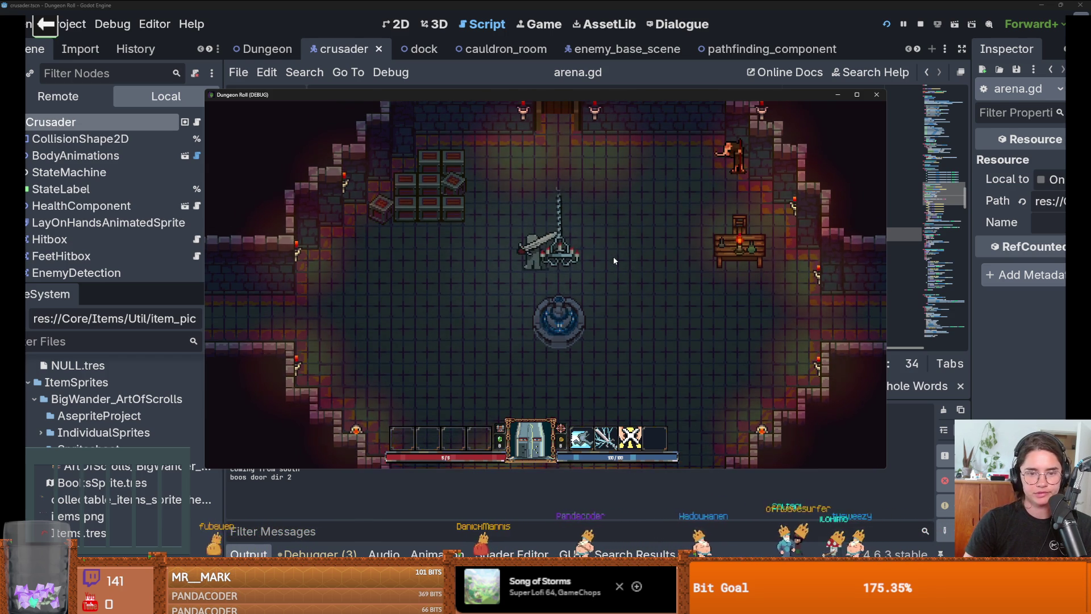
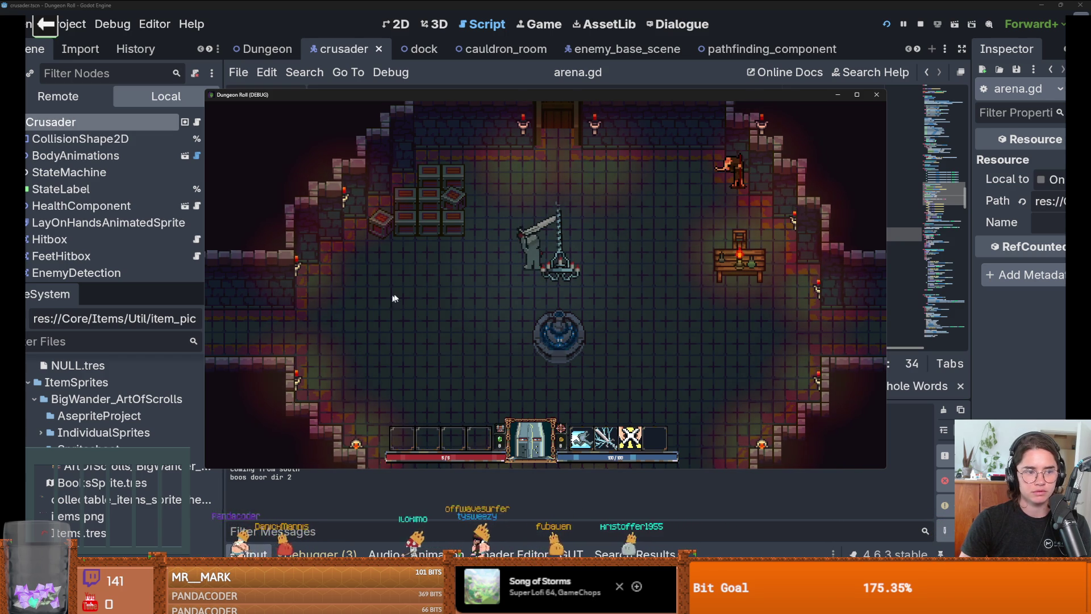
- Move and attack in Dungeon Roll, then open the developer console and type spawn_item 3 1
key("w")
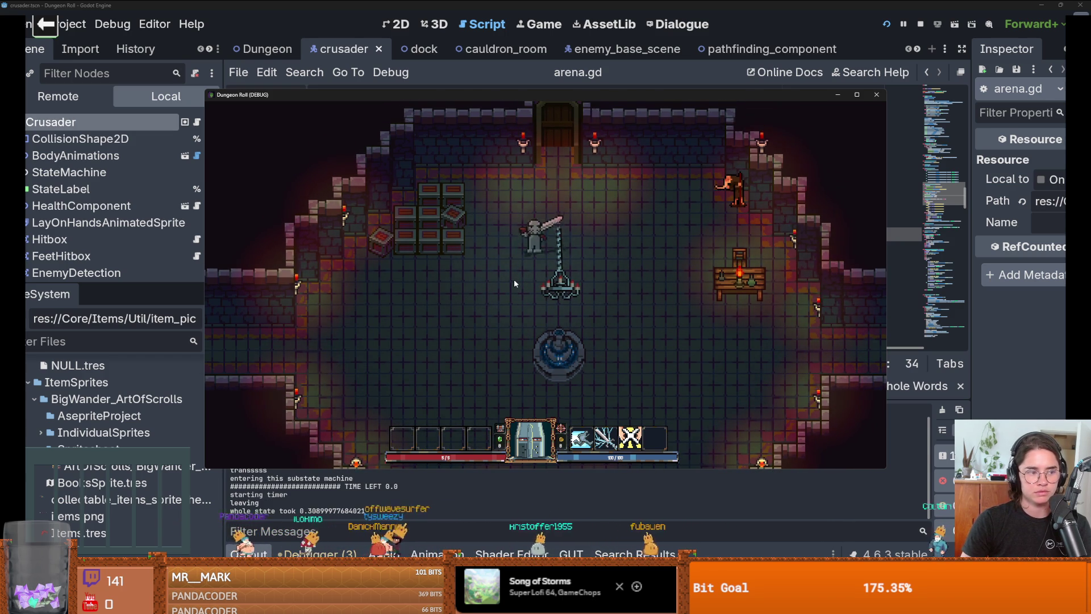
left_click(515, 282)
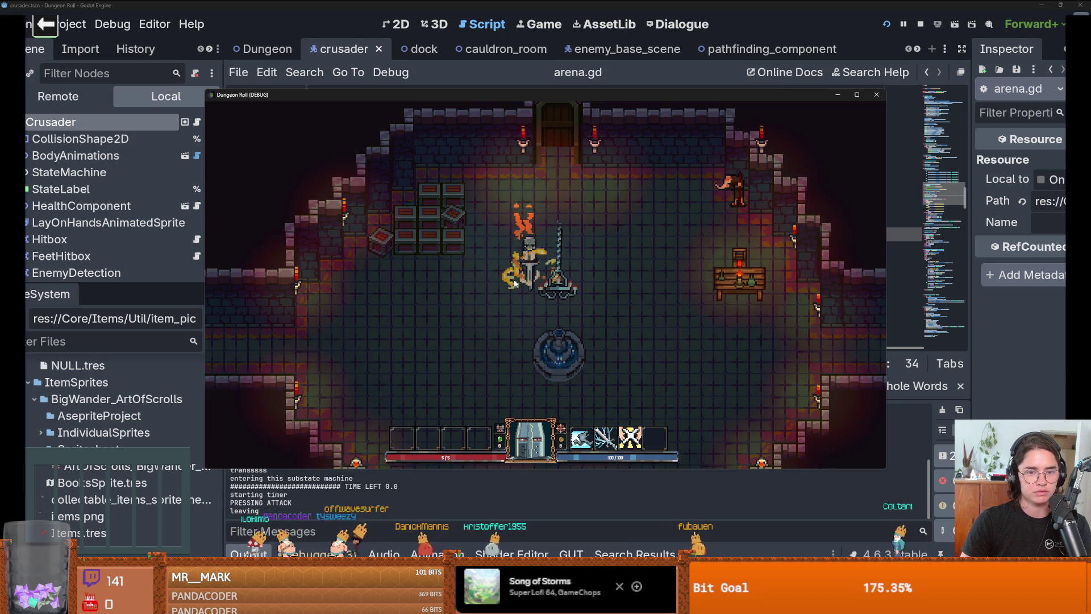
key("w")
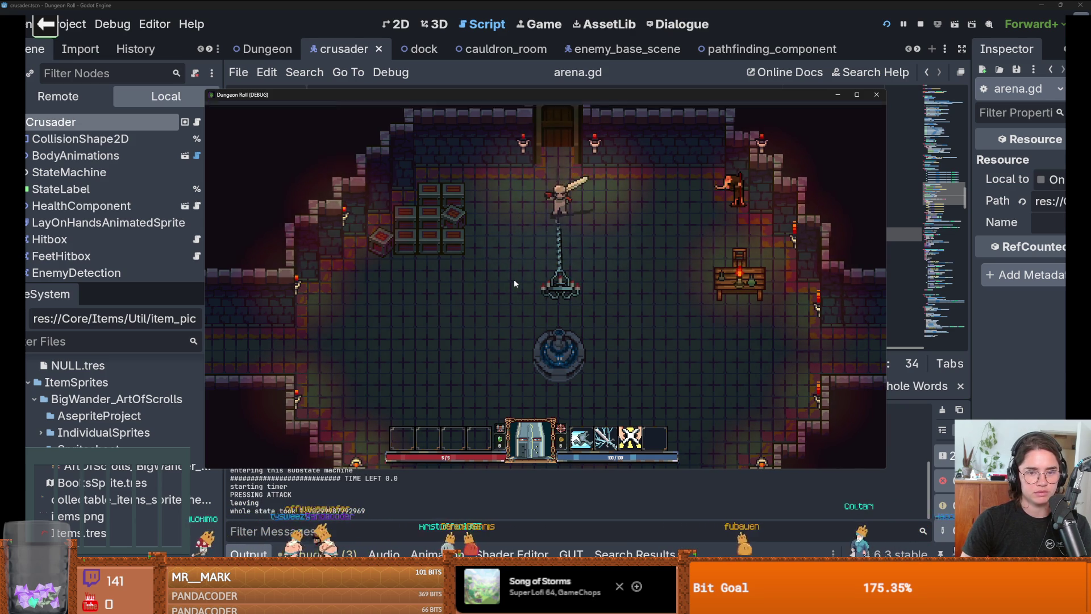
key("grave")
type("spawn_item ")
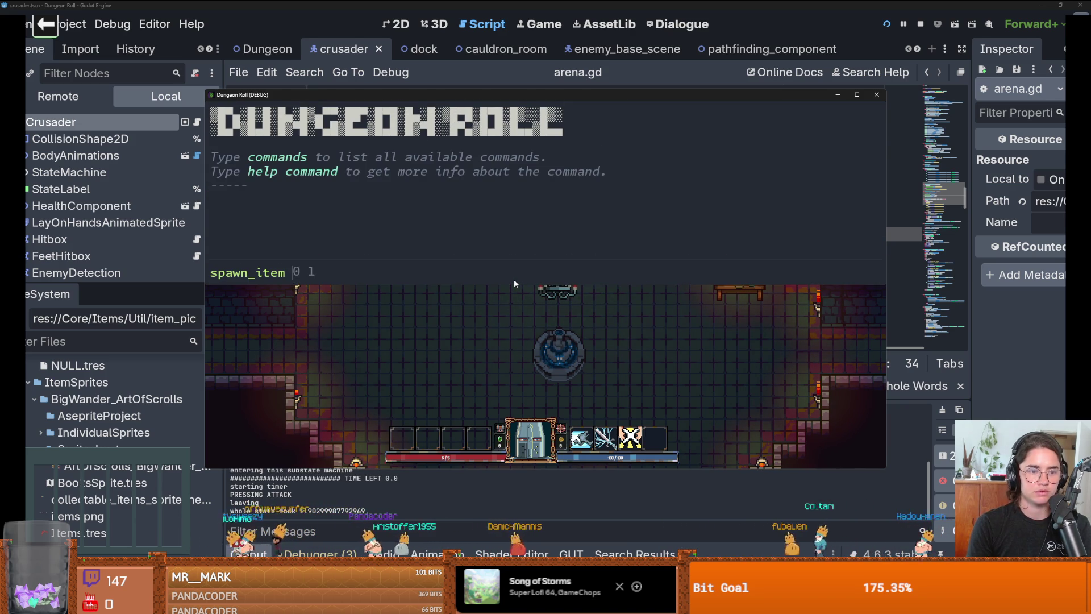
type("3 1")
- Run spawn_item 3 1, close the console, and view the latest commit's diff in GitHub Desktop
key("Return")
key("grave")
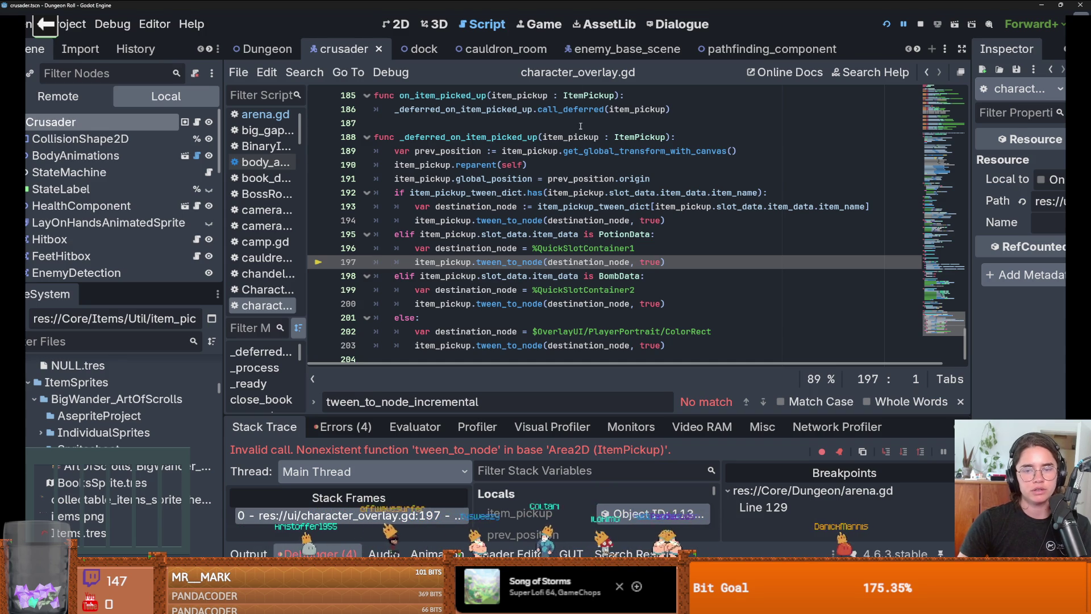
key("alt+Tab")
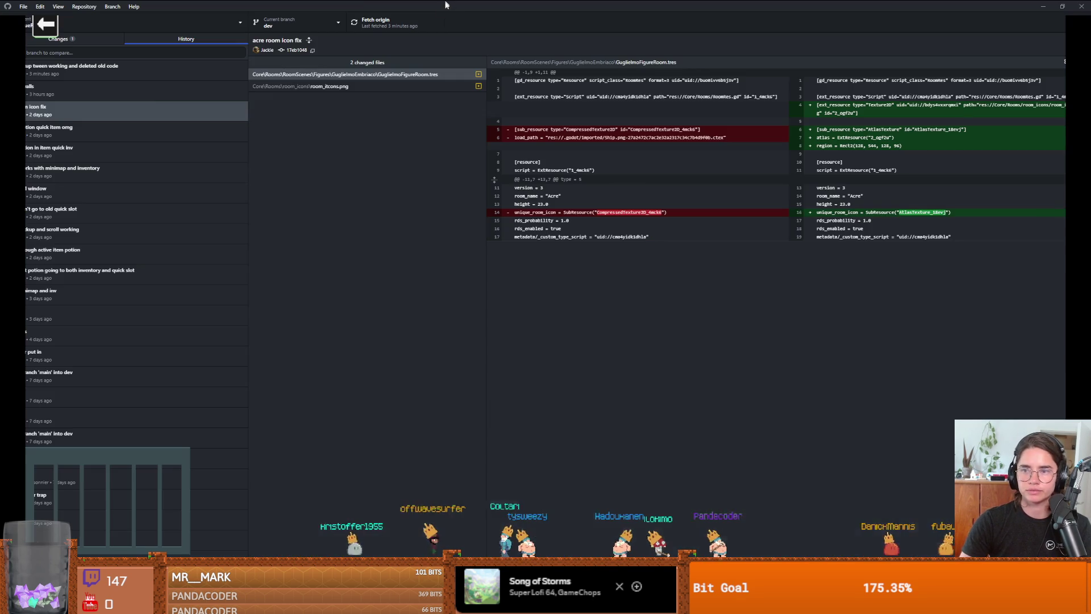
left_click(101, 68)
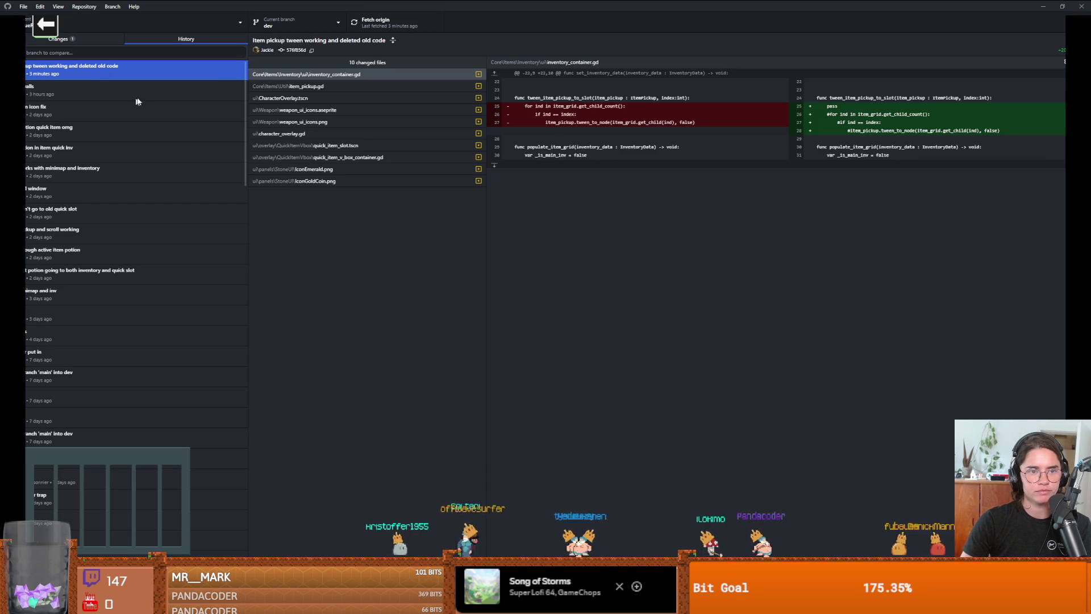
key("alt+Tab")
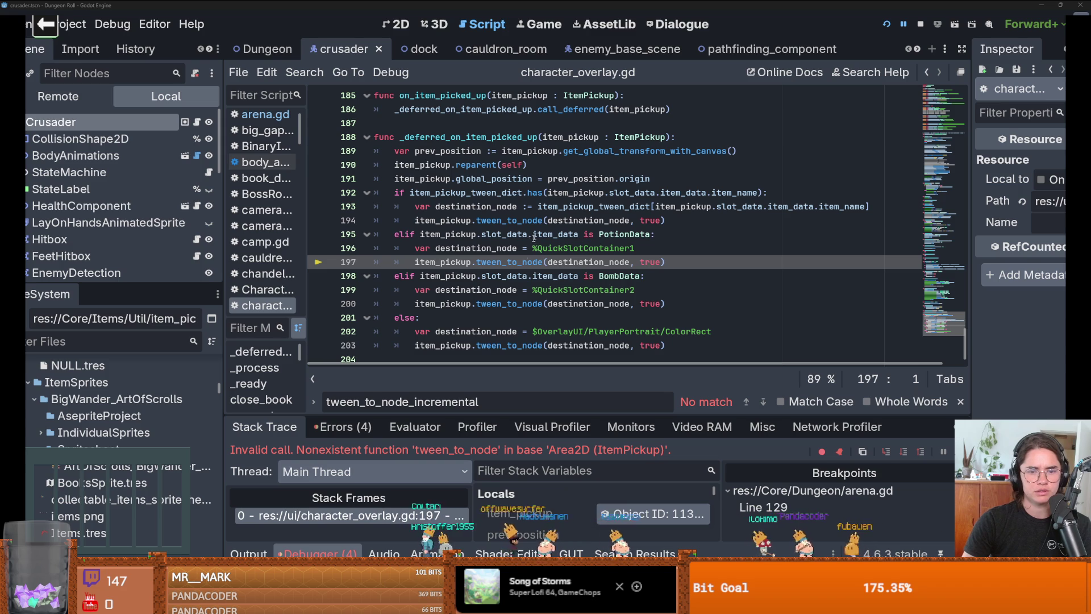
double_click(548, 262)
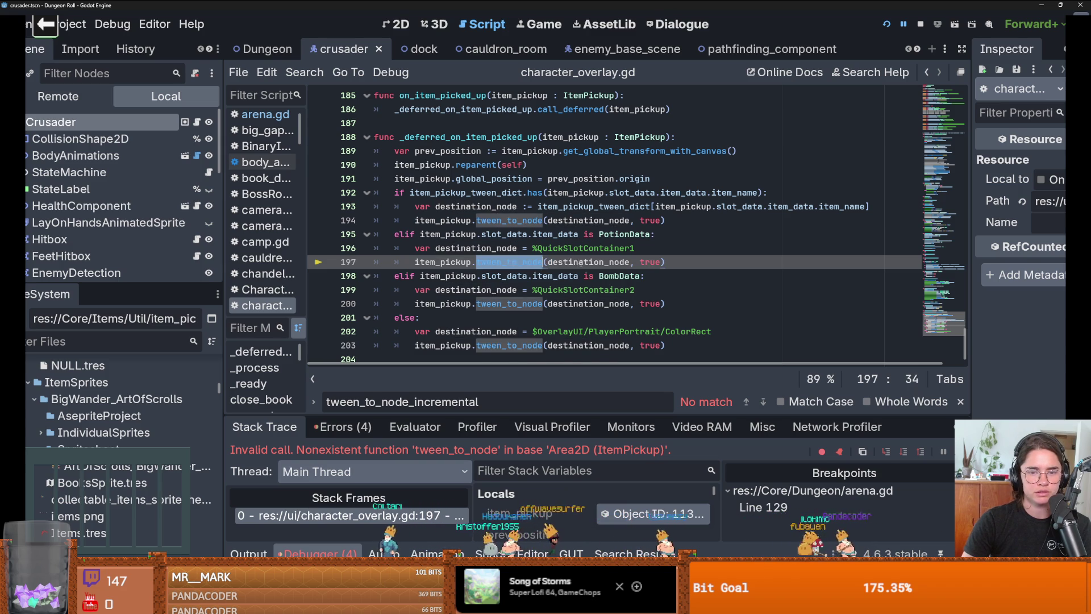
scroll(593, 270, "down", 1)
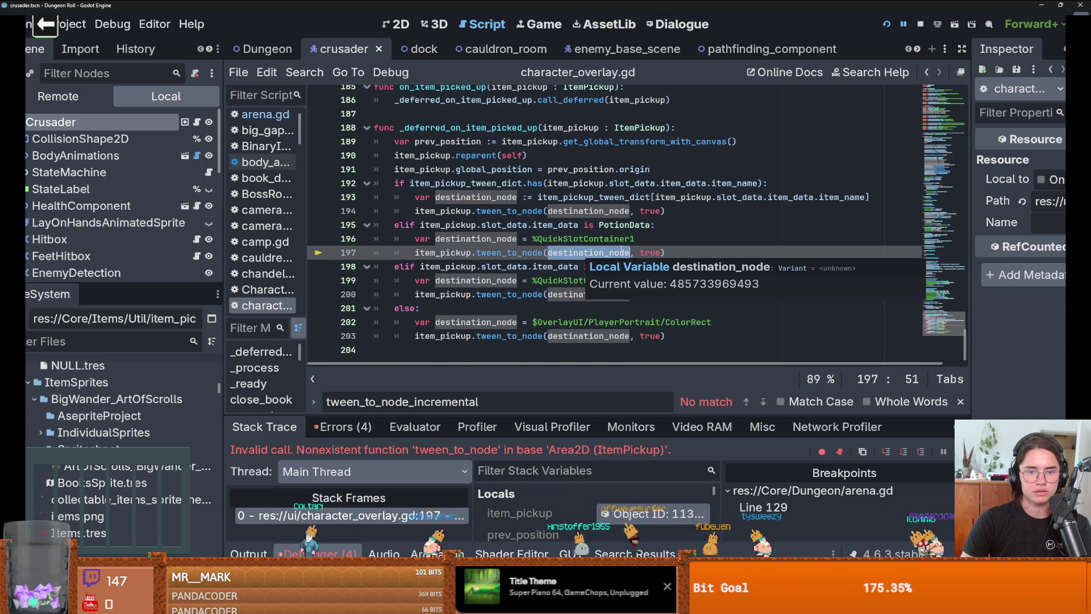
left_click(585, 251)
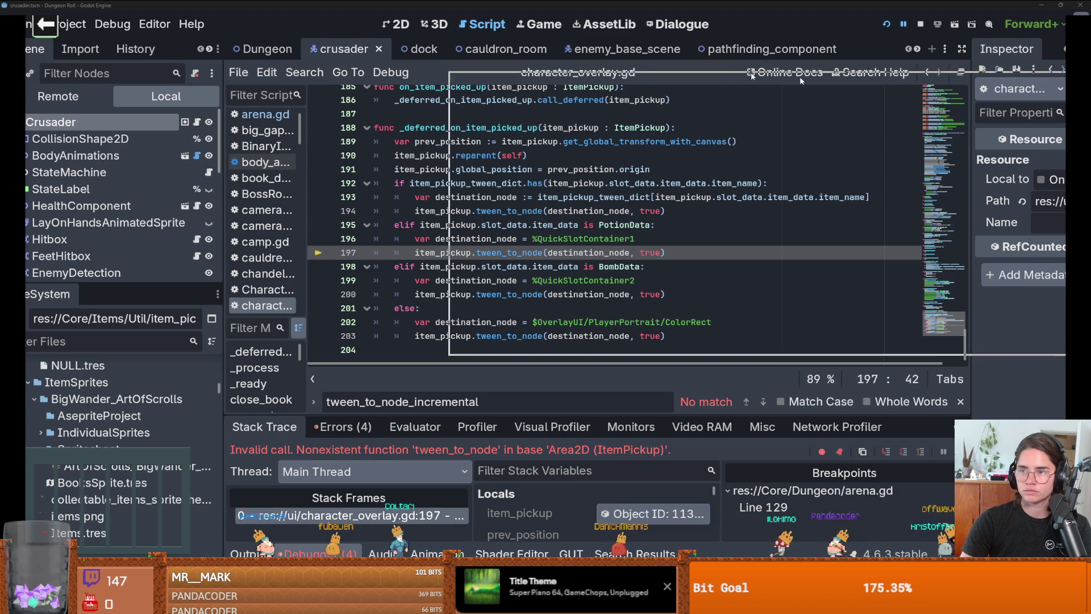
- Try reverting the 'Item pickup tween working' commit and dismiss the resulting error
key("alt+Tab")
right_click(137, 80)
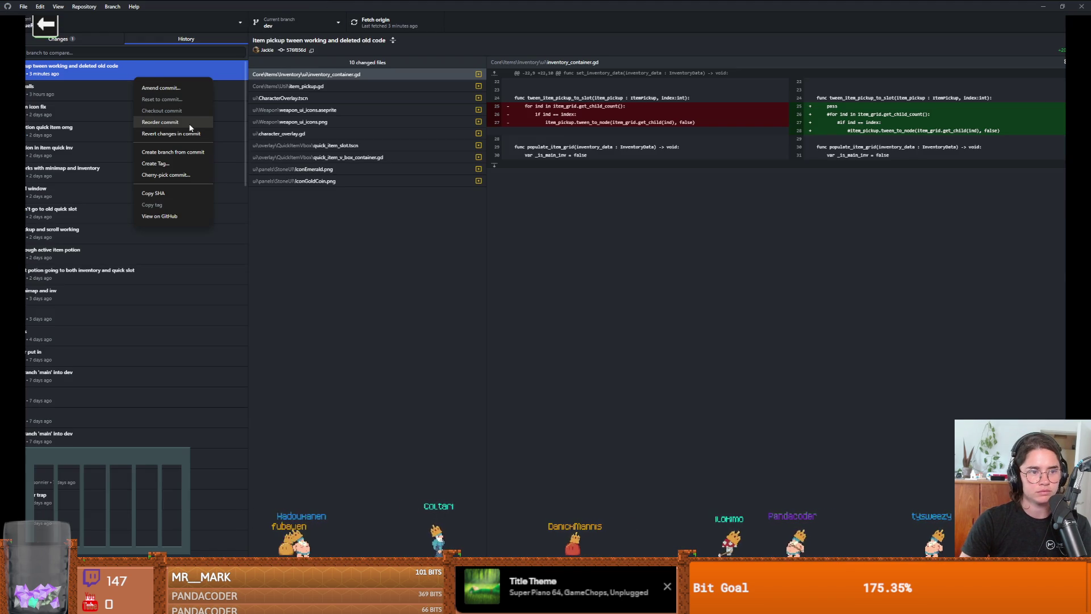
left_click(102, 76)
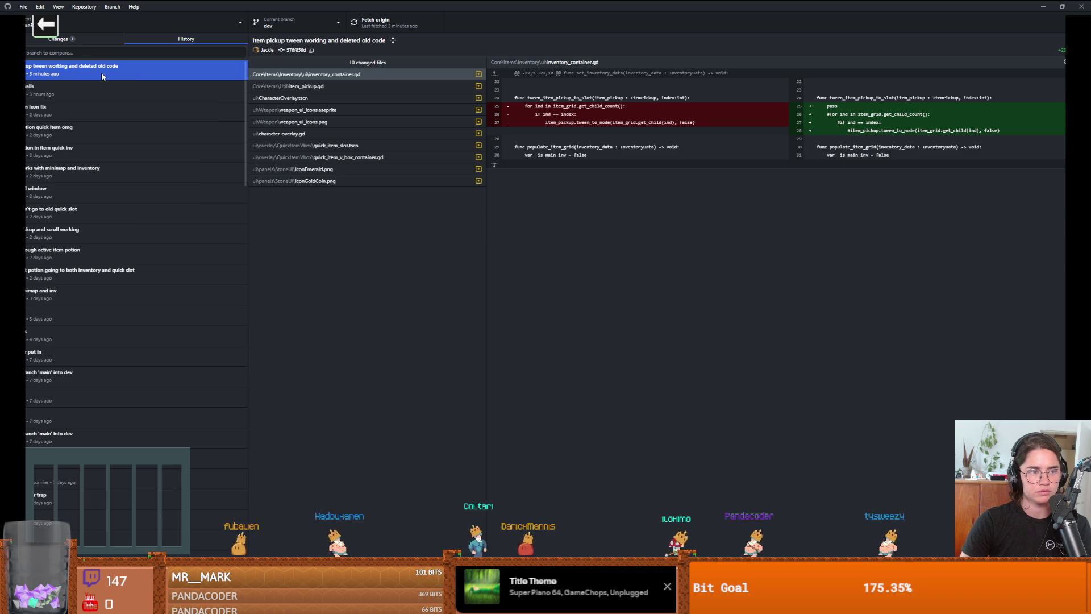
right_click(67, 80)
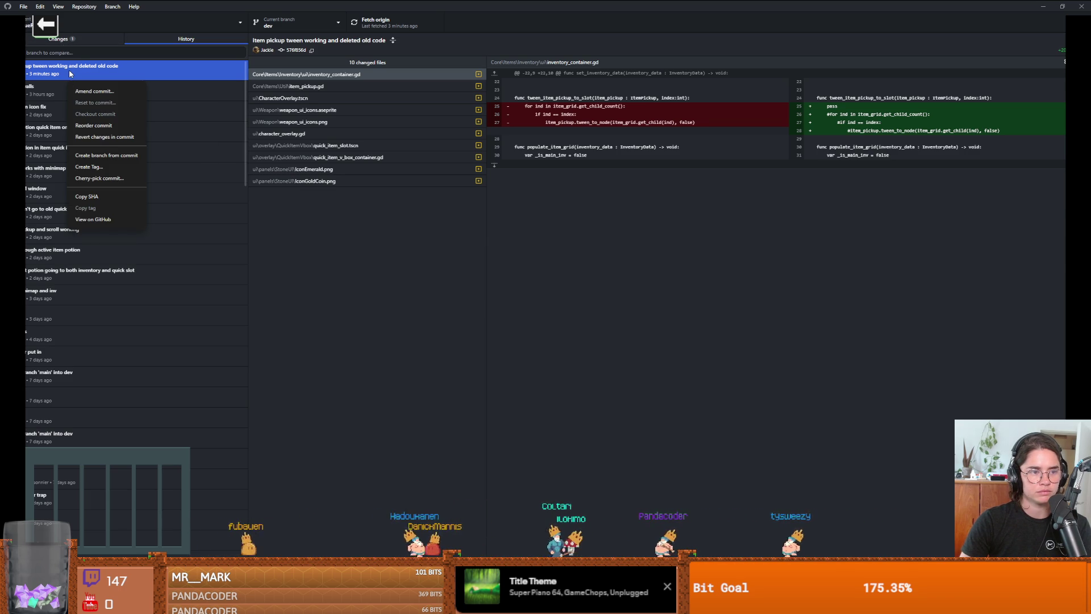
left_click(106, 137)
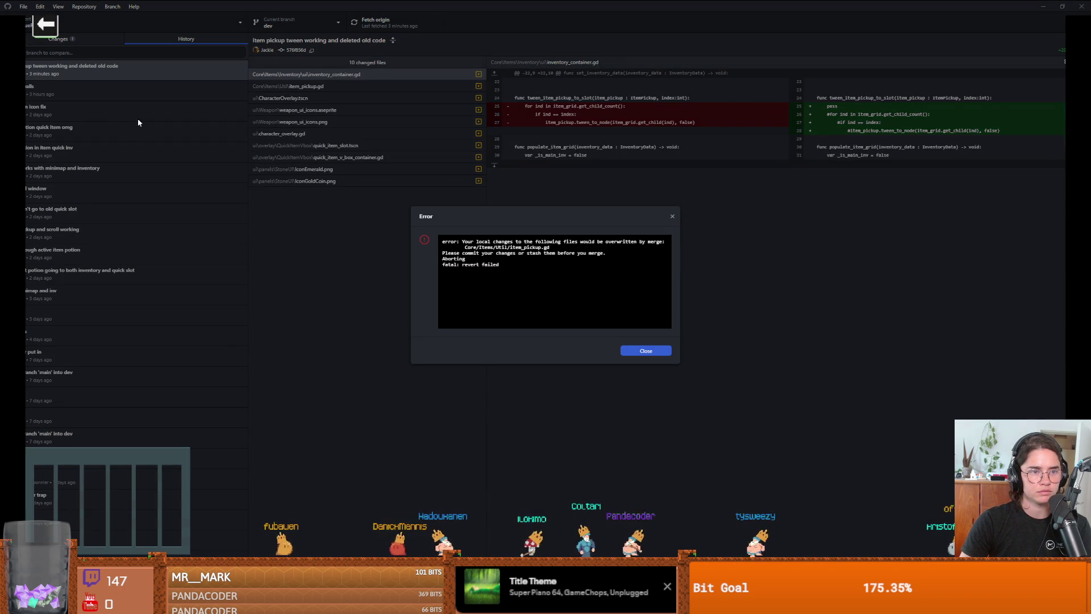
left_click(673, 216)
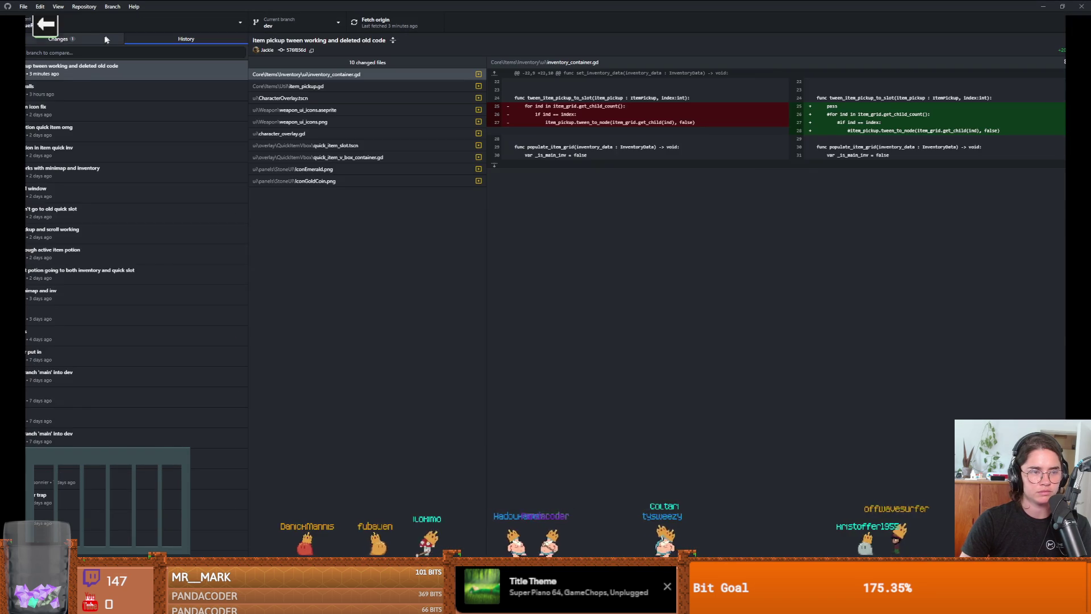
- Discard the local edits to item_pickup.gd
left_click(85, 39)
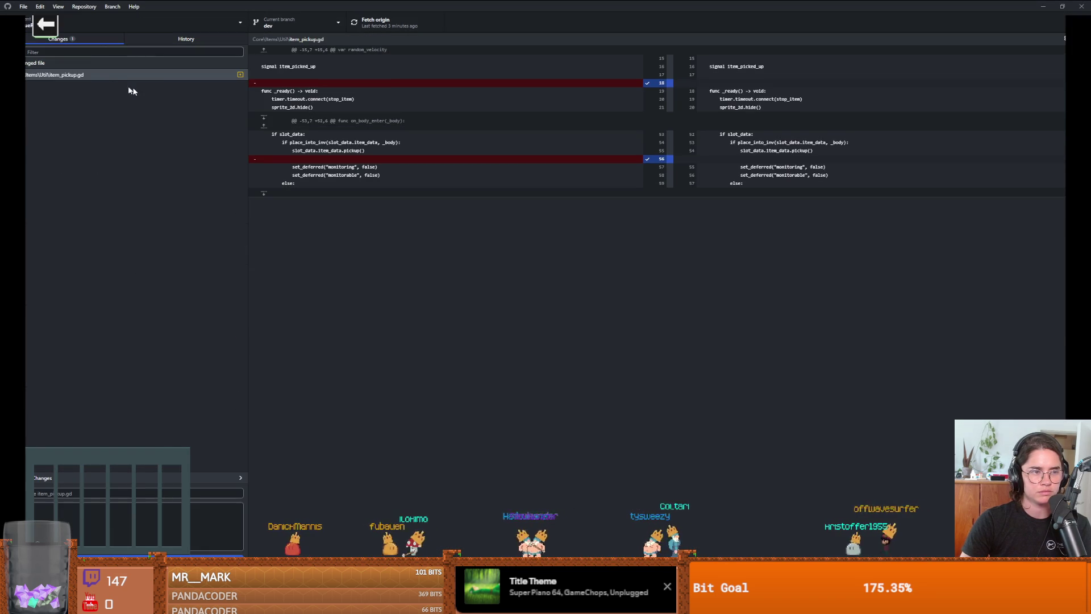
left_click(112, 74)
right_click(112, 74)
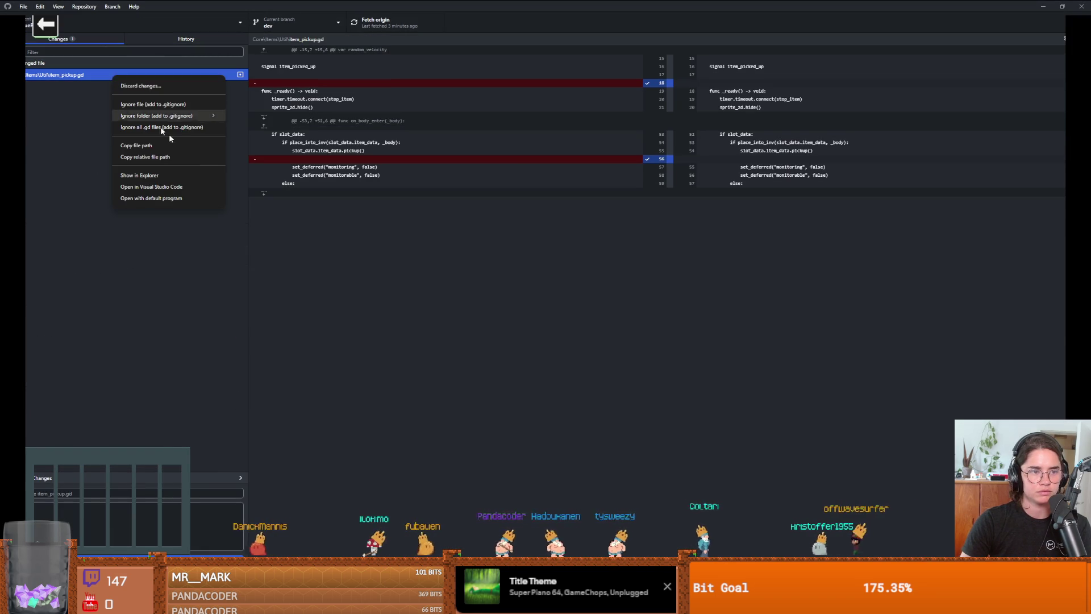
left_click(154, 86)
left_click(539, 326)
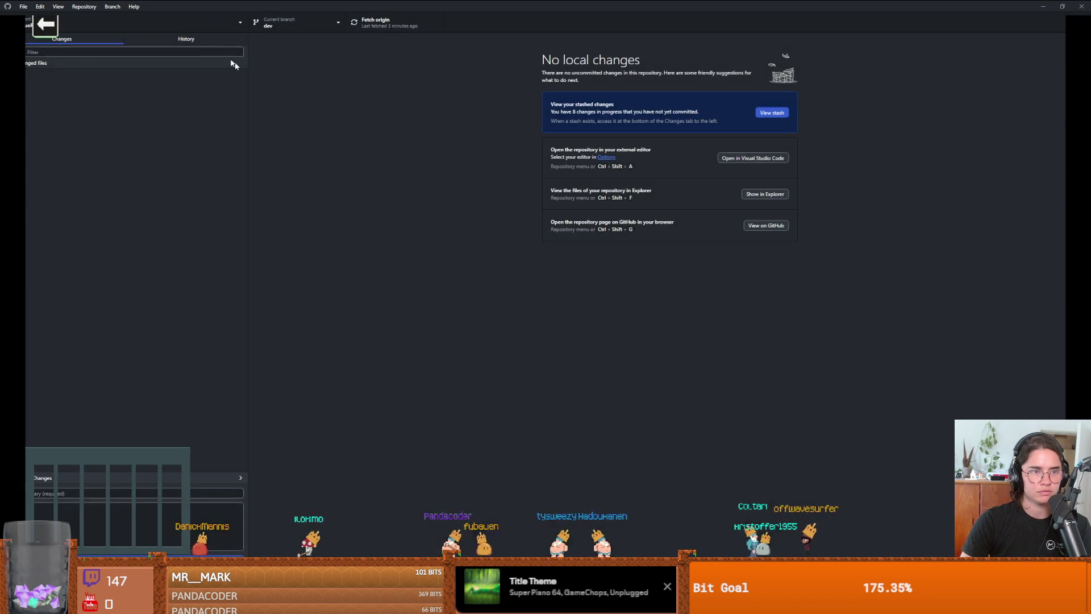
- Revert the latest commit, then undo the revert commit to keep its changes uncommitted
left_click(186, 39)
right_click(104, 70)
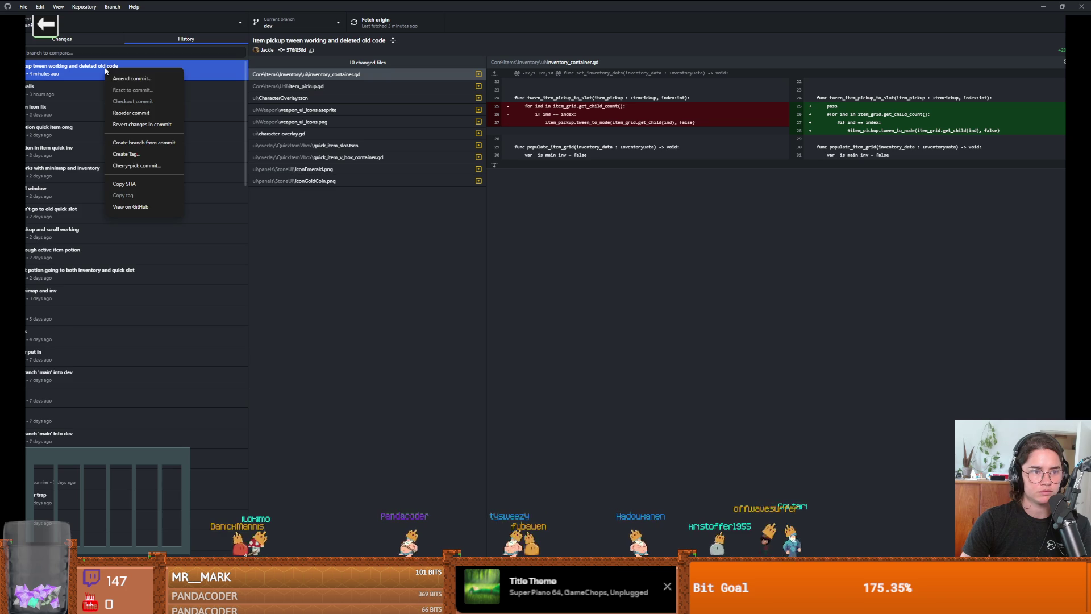
left_click(155, 125)
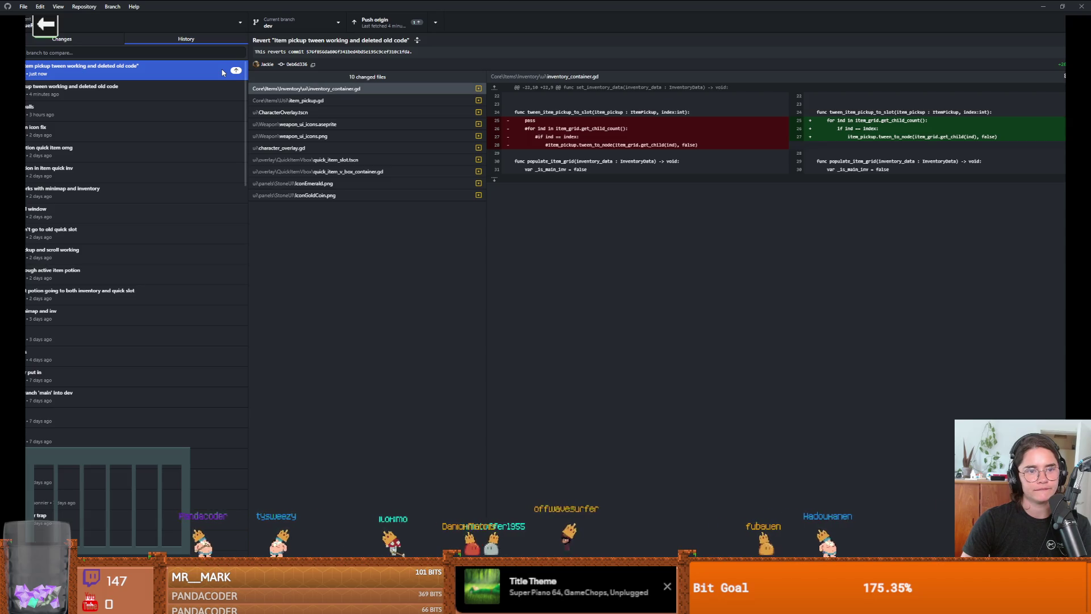
right_click(199, 68)
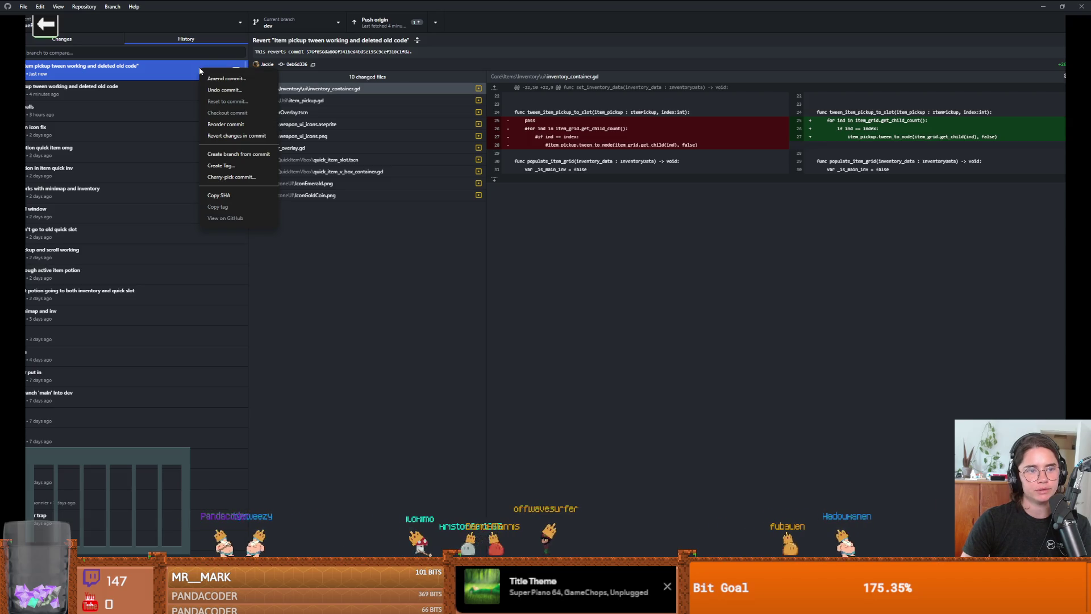
left_click(234, 91)
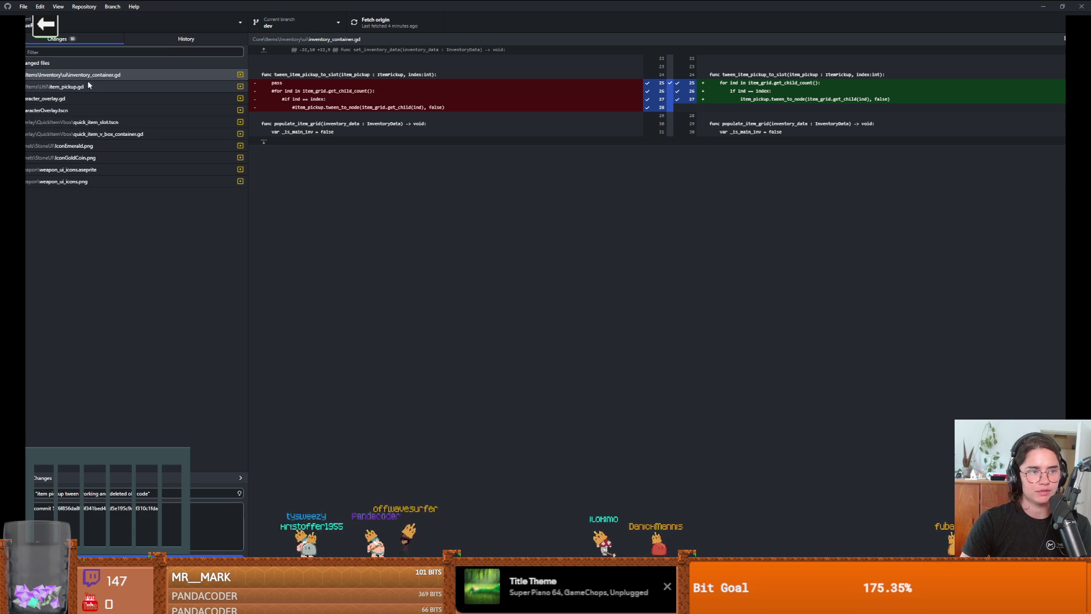
- Review the restored tween_to_node function, lines 119–154, in item_pickup.gd's diff
left_click(84, 87)
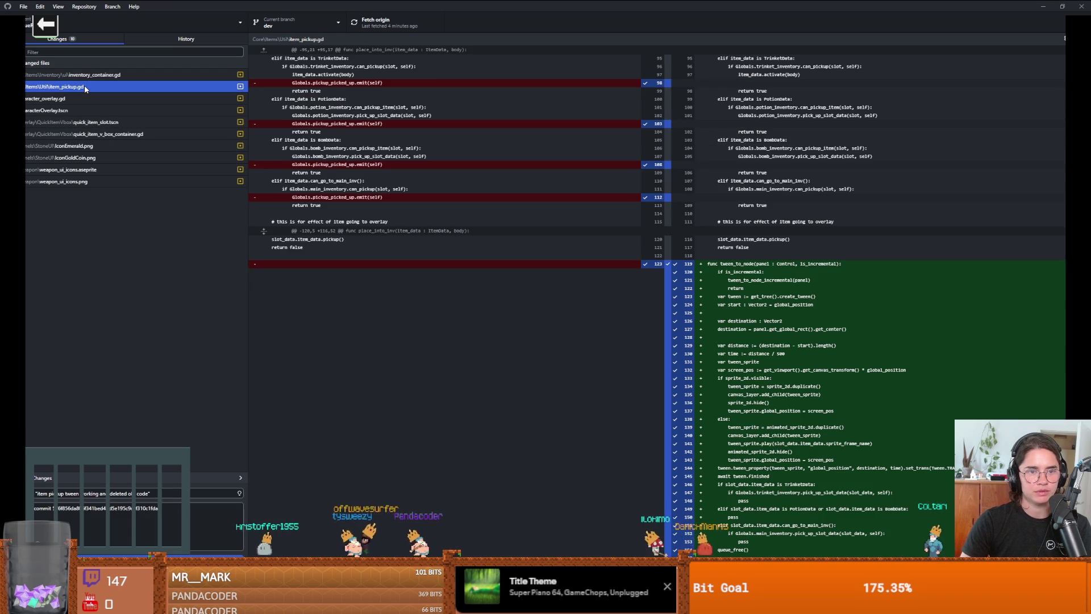
scroll(876, 263, "down", 3)
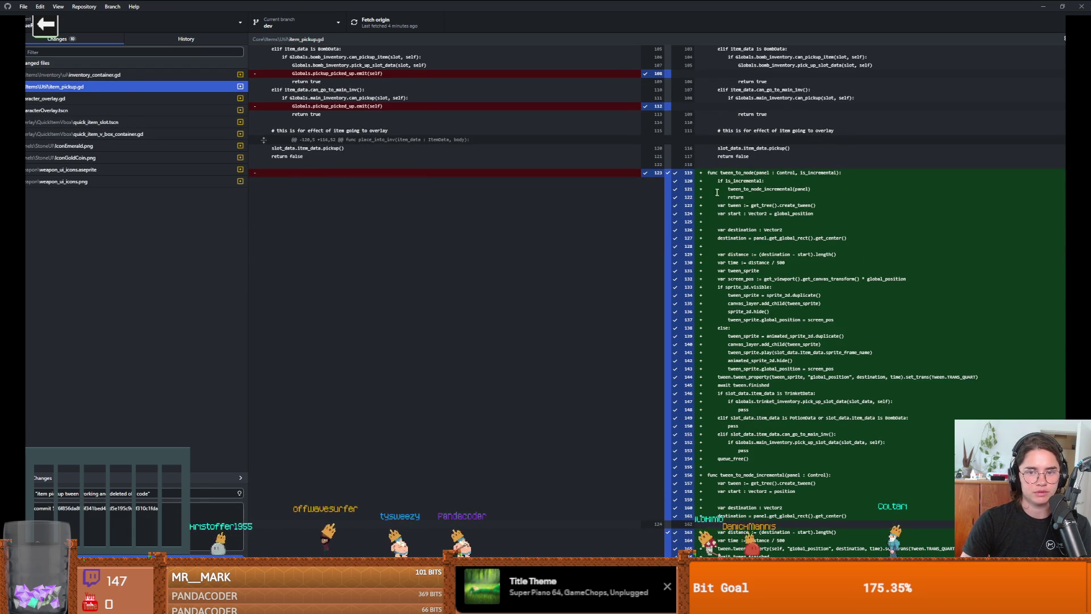
mouse_move(709, 172)
left_mouse_down()
mouse_move(796, 225)
mouse_move(804, 460)
left_mouse_up()
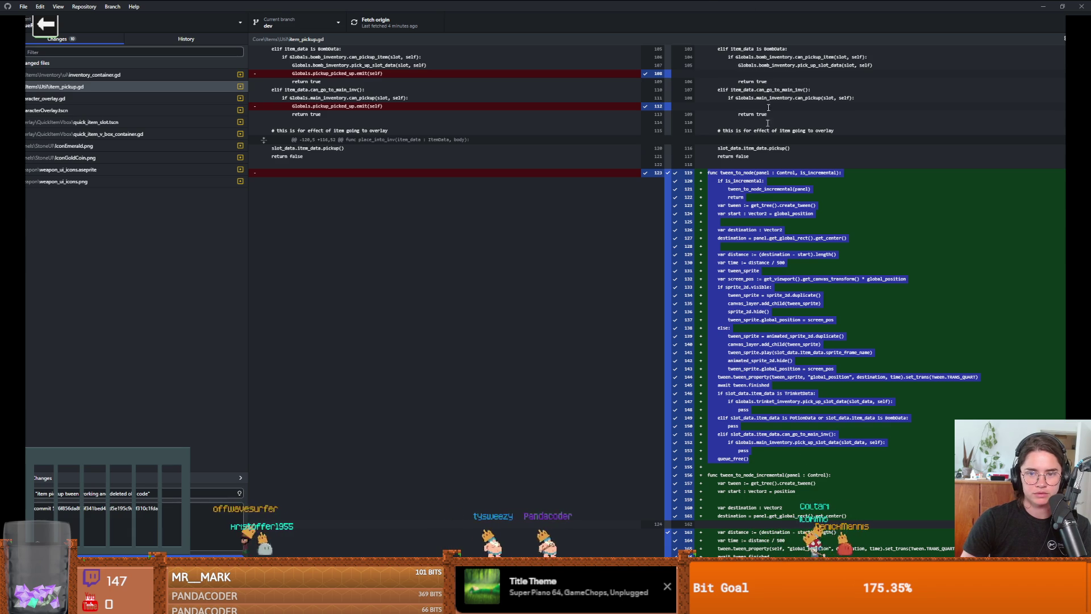
key("alt+Tab")
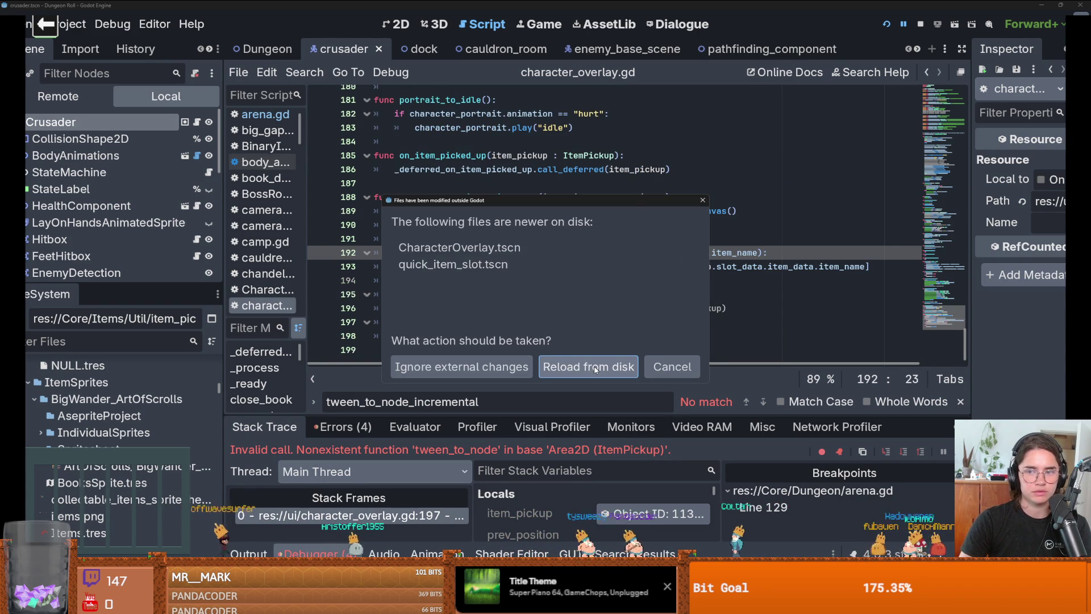
- Reload the changed scenes from disk and open item_pickup.gd in the script editor
left_click(595, 365)
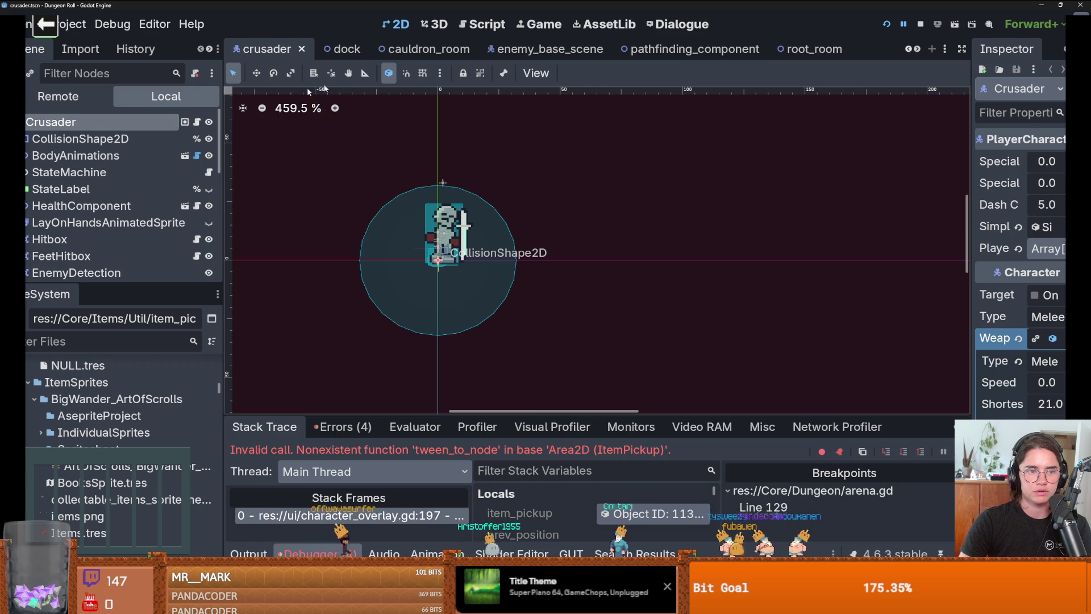
left_click(917, 50)
left_click(917, 50)
left_click(917, 50)
left_click(917, 50)
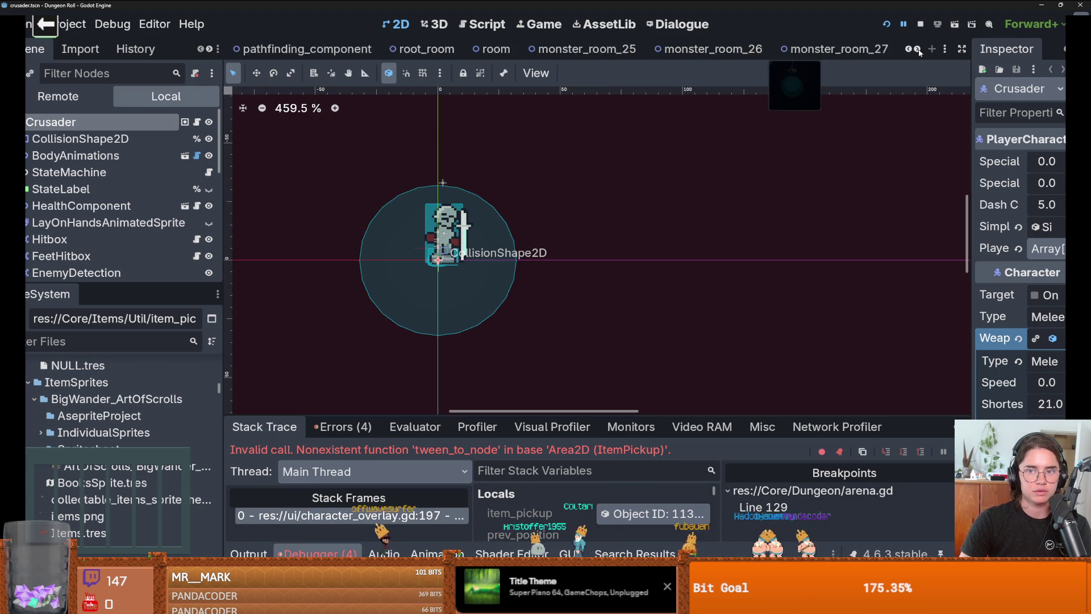
left_click(917, 51)
left_click(917, 50)
left_click(917, 50)
left_click(916, 50)
left_click(917, 50)
left_click(917, 50)
left_click(917, 51)
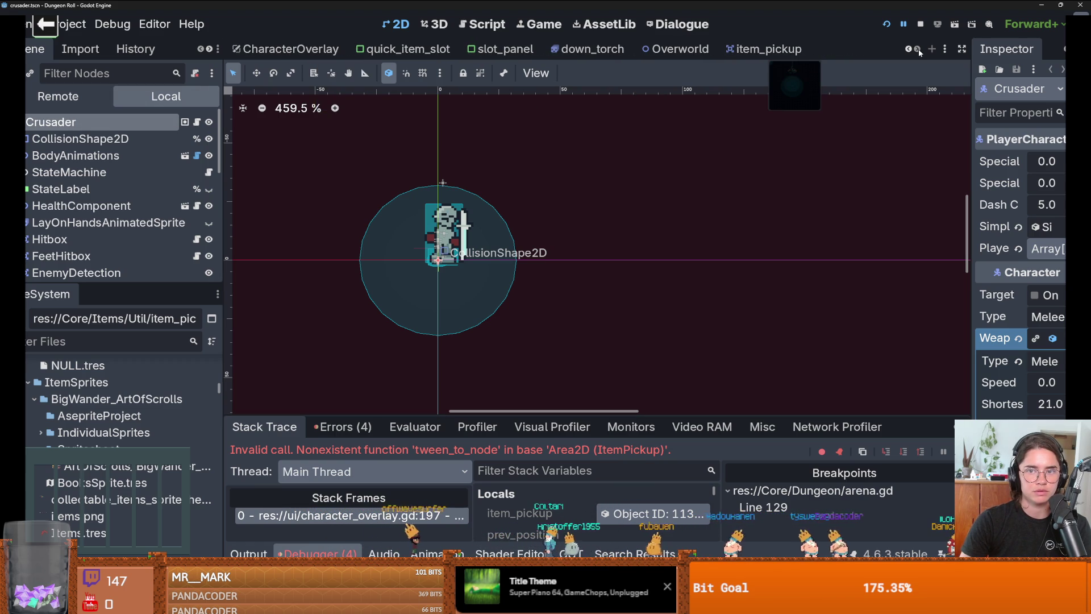
left_click(749, 50)
left_click(201, 121)
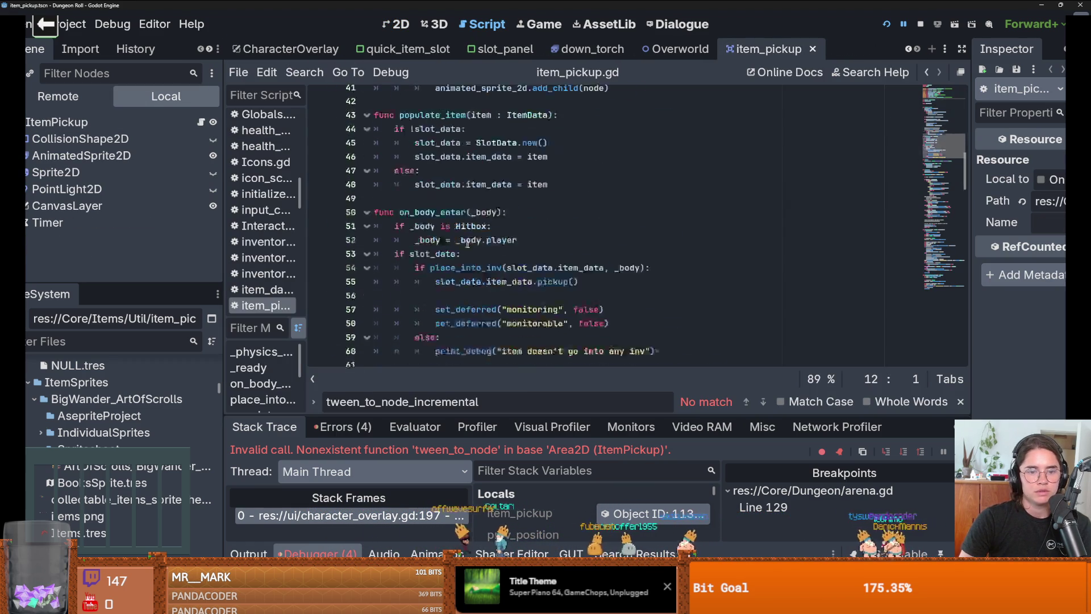
- Delete the tween_to_node_incremental function (lines 156–167) from item_pickup.gd
scroll(467, 243, "down", 20)
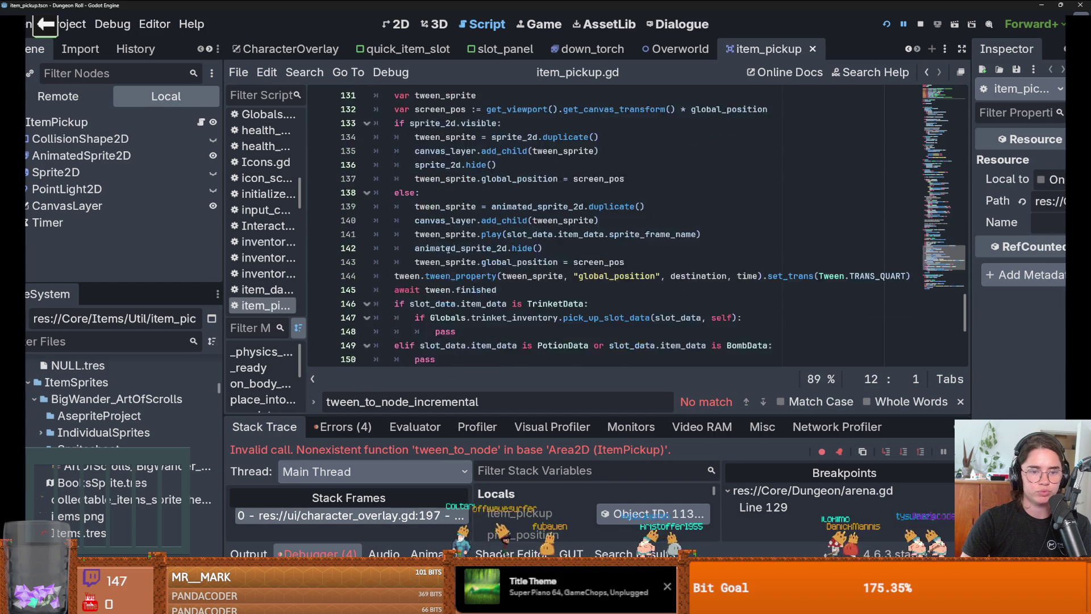
scroll(449, 249, "up", 6)
scroll(449, 249, "down", 6)
scroll(451, 235, "up", 3)
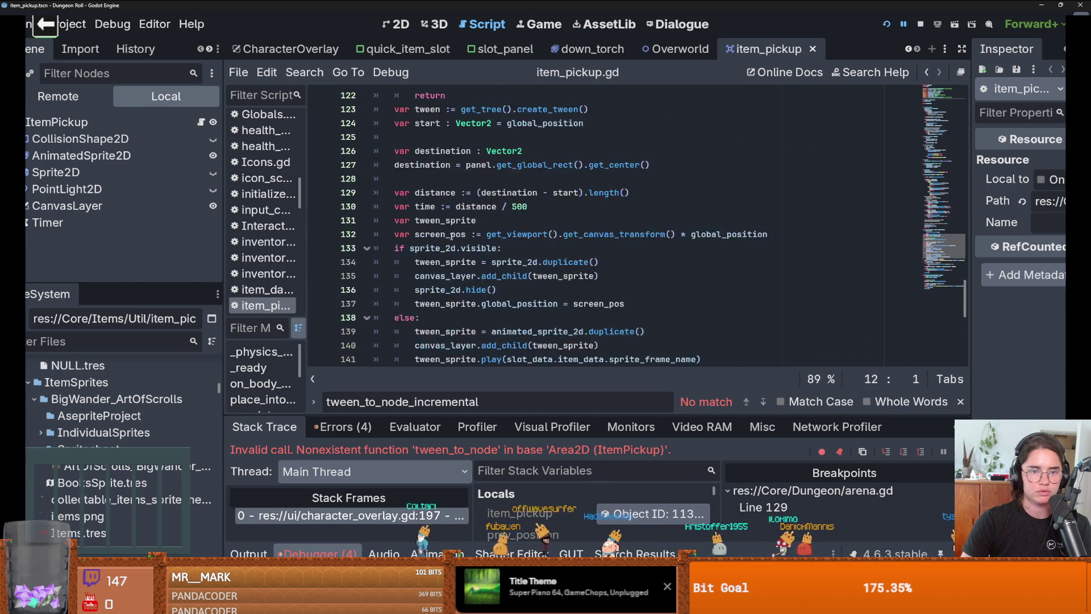
scroll(453, 236, "up", 3)
scroll(453, 231, "down", 12)
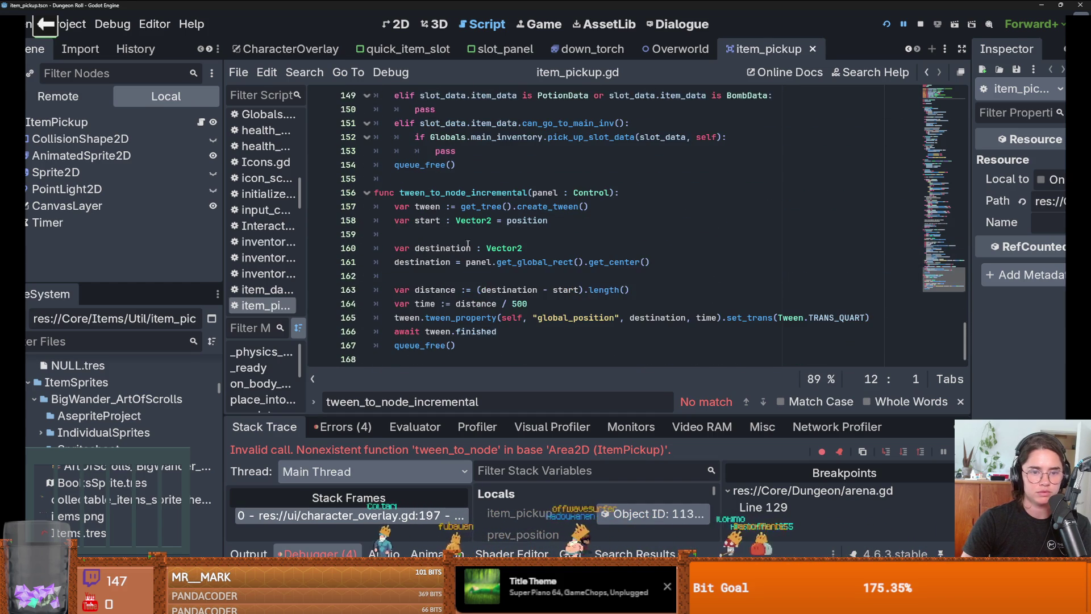
mouse_move(514, 358)
left_mouse_down()
mouse_move(372, 206)
mouse_move(372, 192)
left_mouse_up()
key("Delete")
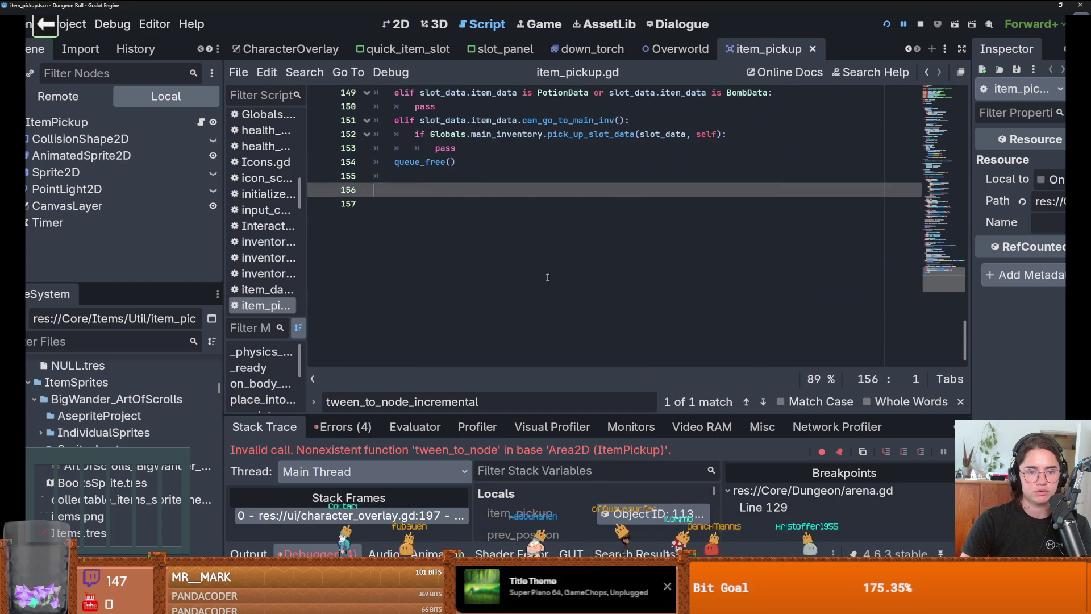
scroll(550, 274, "up", 16)
scroll(551, 275, "up", 20)
scroll(550, 274, "down", 14)
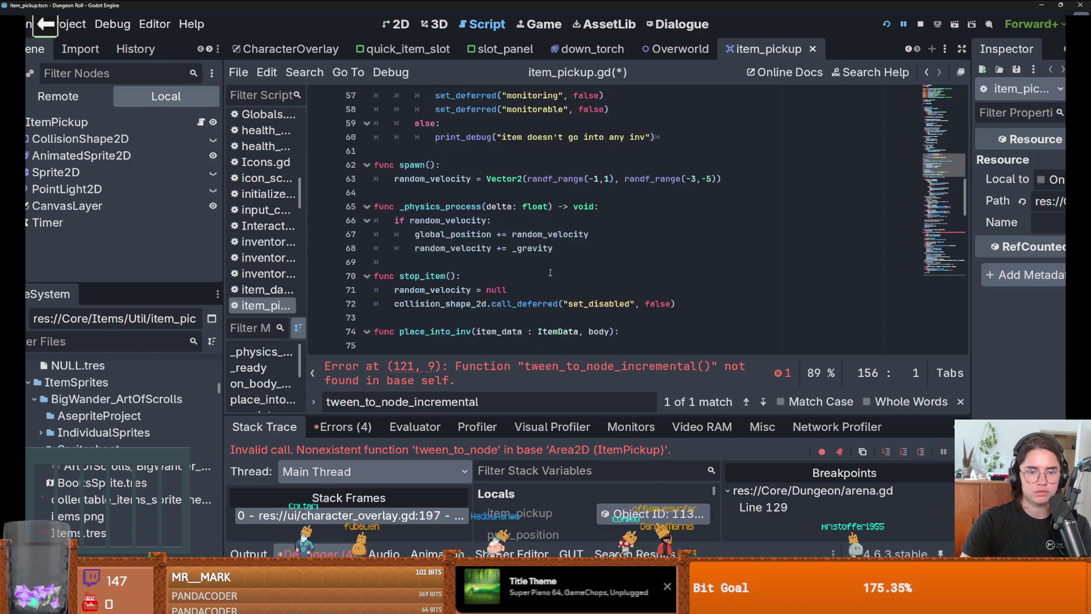
scroll(550, 273, "down", 3)
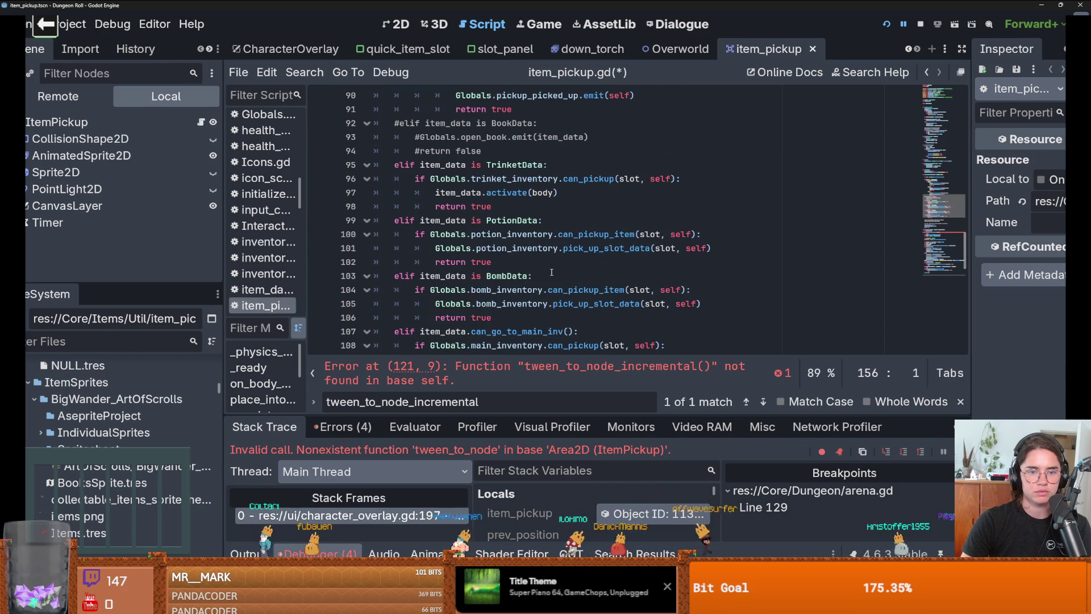
scroll(551, 272, "up", 5)
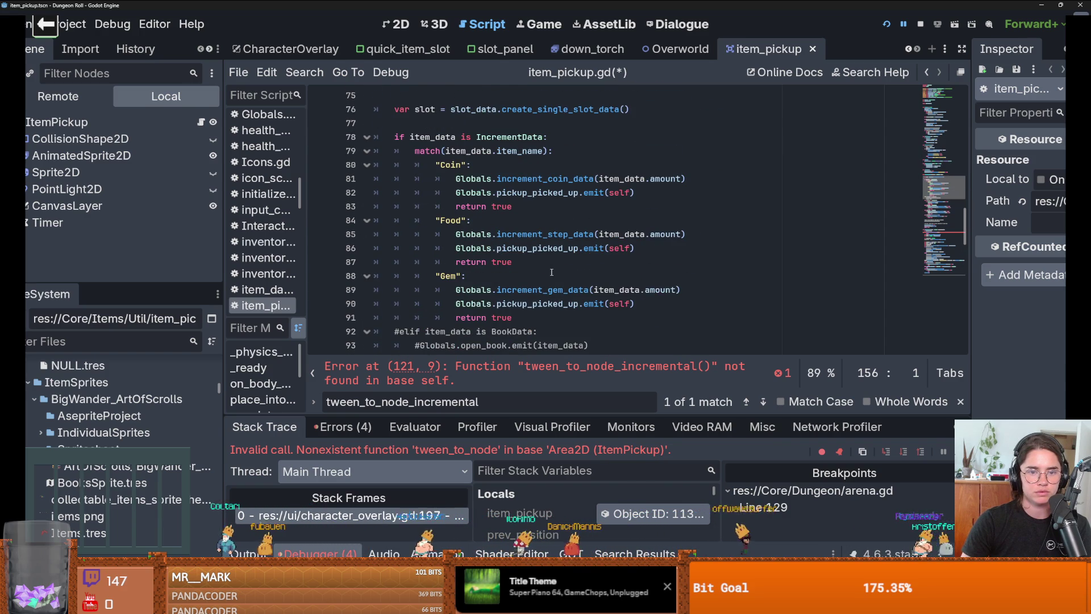
scroll(551, 272, "down", 5)
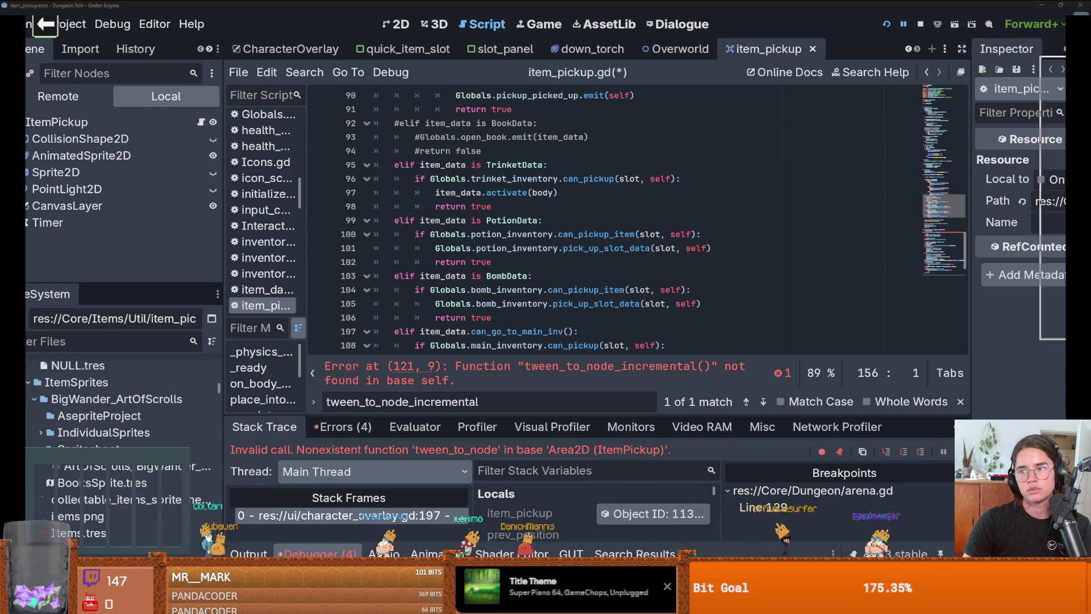
key("alt+Tab")
- Review the diffs of inventory_container.gd, quick_item_v_box_container.gd, IconGoldCoin.png and weapon_ui_icons.aseprite
left_click(119, 74)
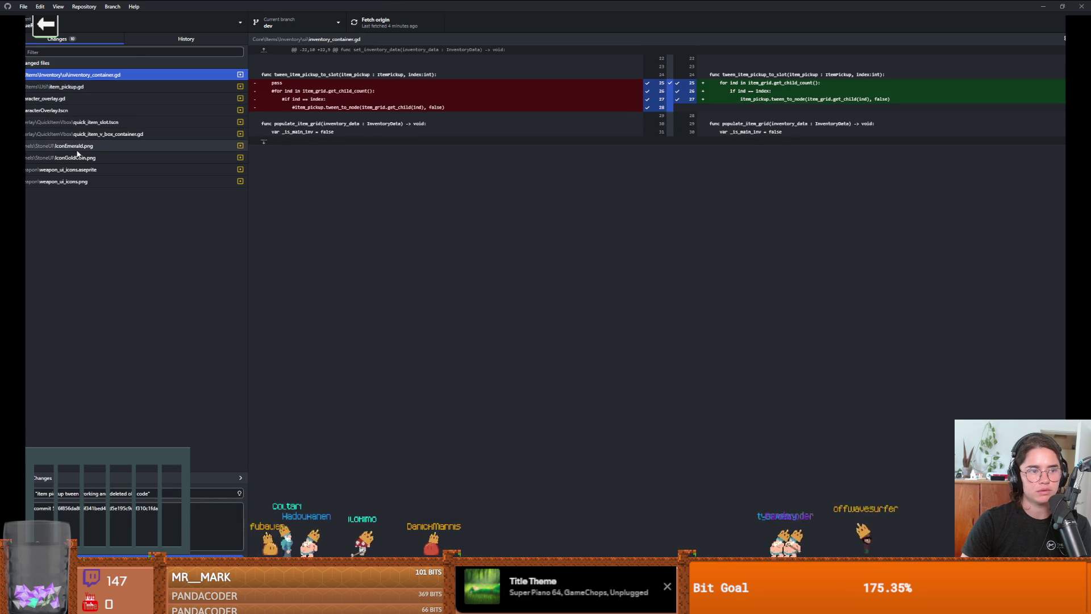
left_click(79, 133)
left_click(79, 157)
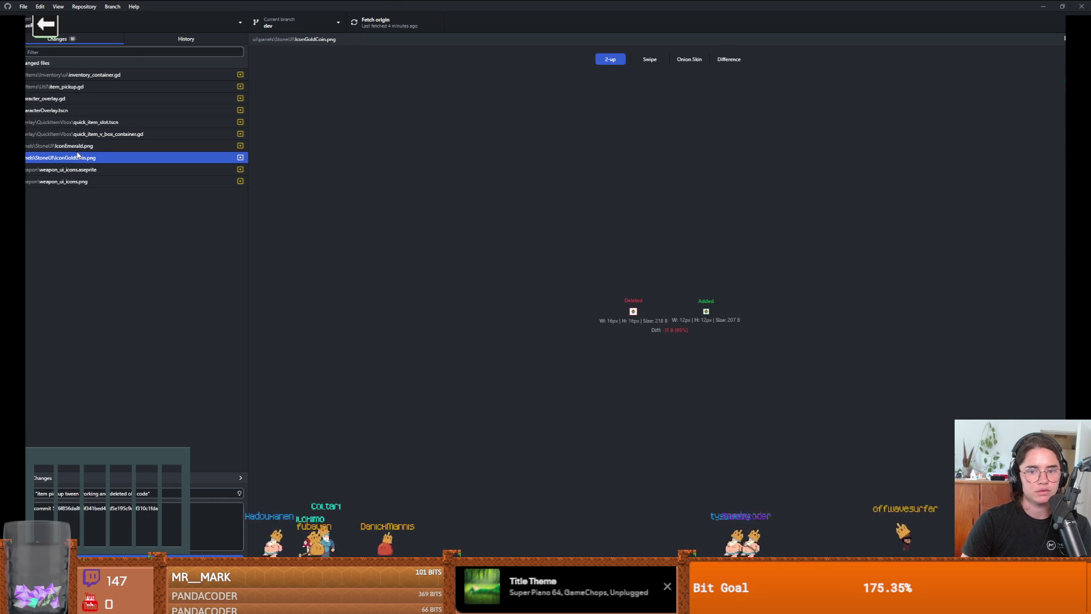
left_click(85, 170)
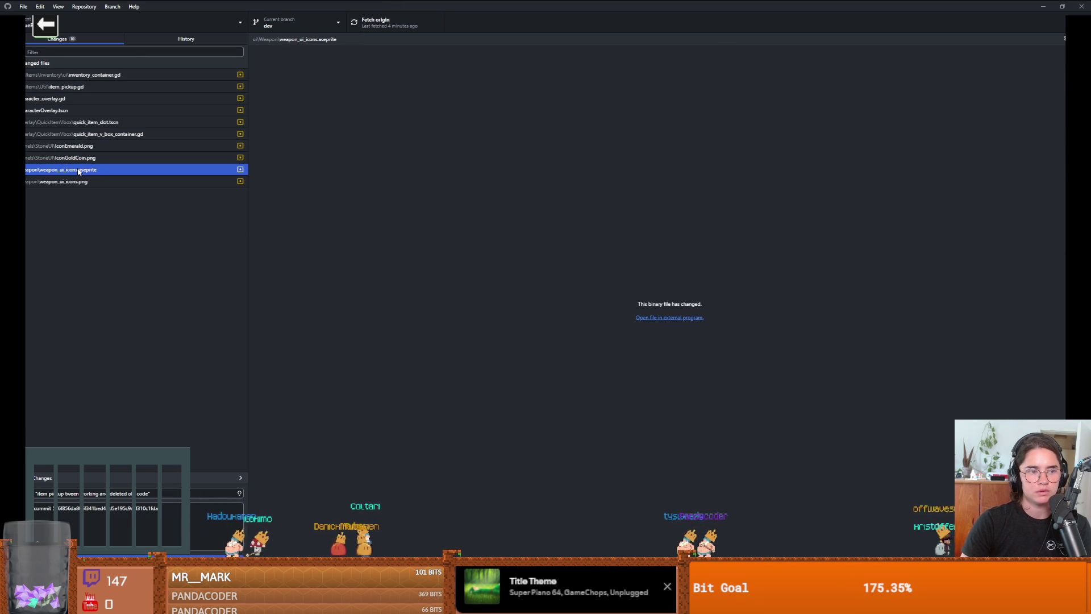
left_click(86, 134)
left_click(155, 36)
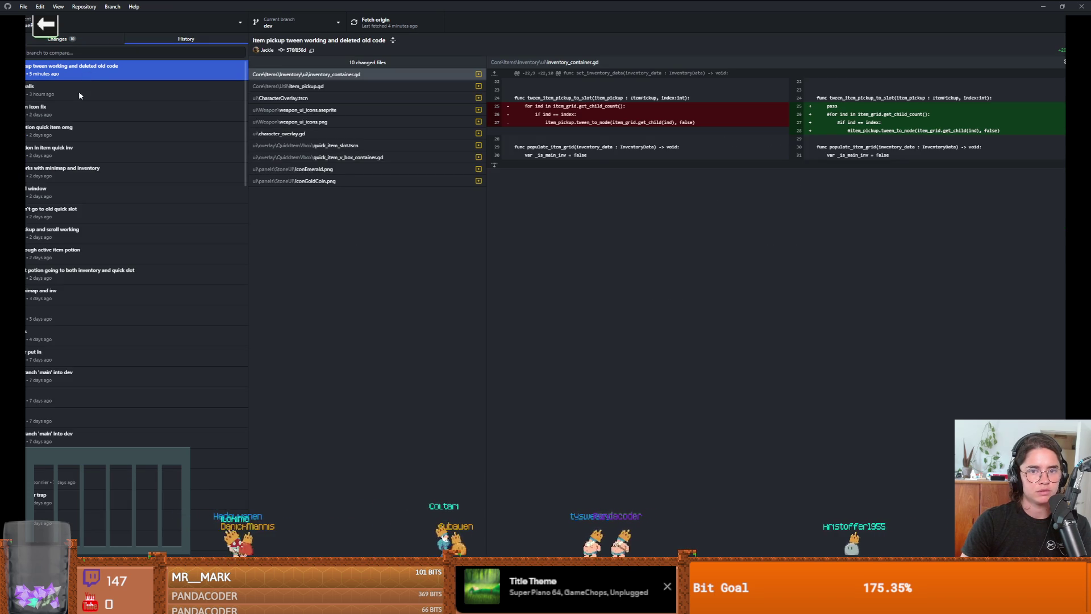
left_click(94, 39)
left_click(131, 74)
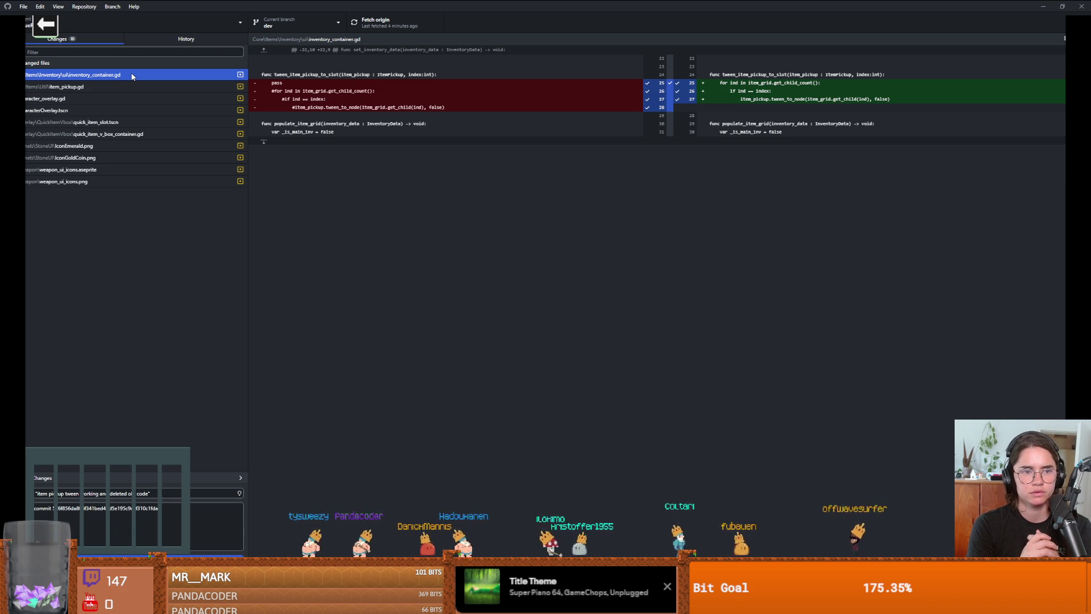
- Discard inventory_container.gd's changes while cancelling a discard of item_pickup.gd
right_click(133, 77)
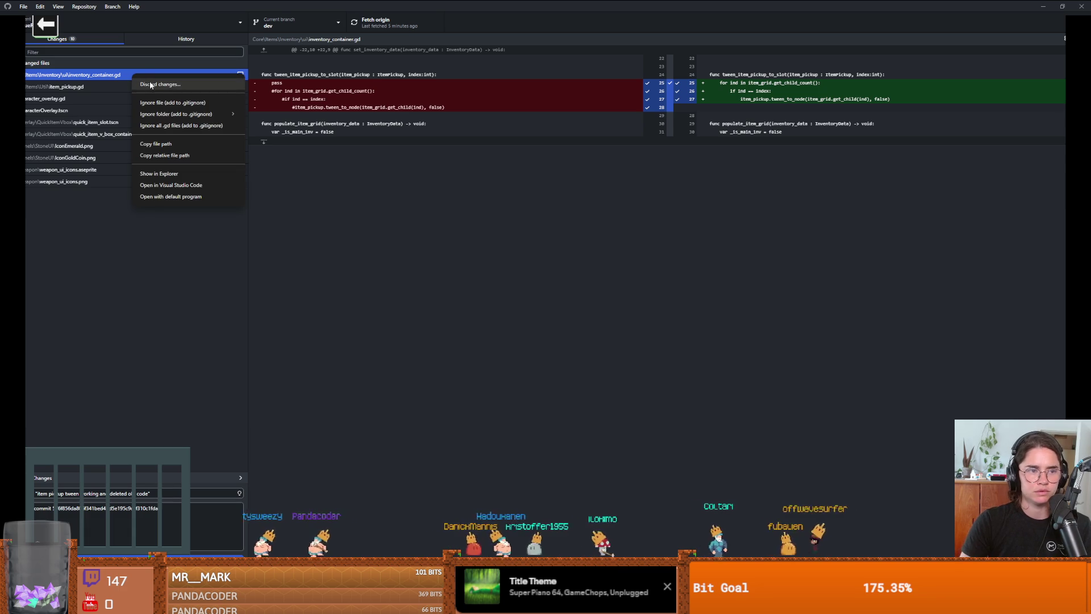
left_click(149, 83)
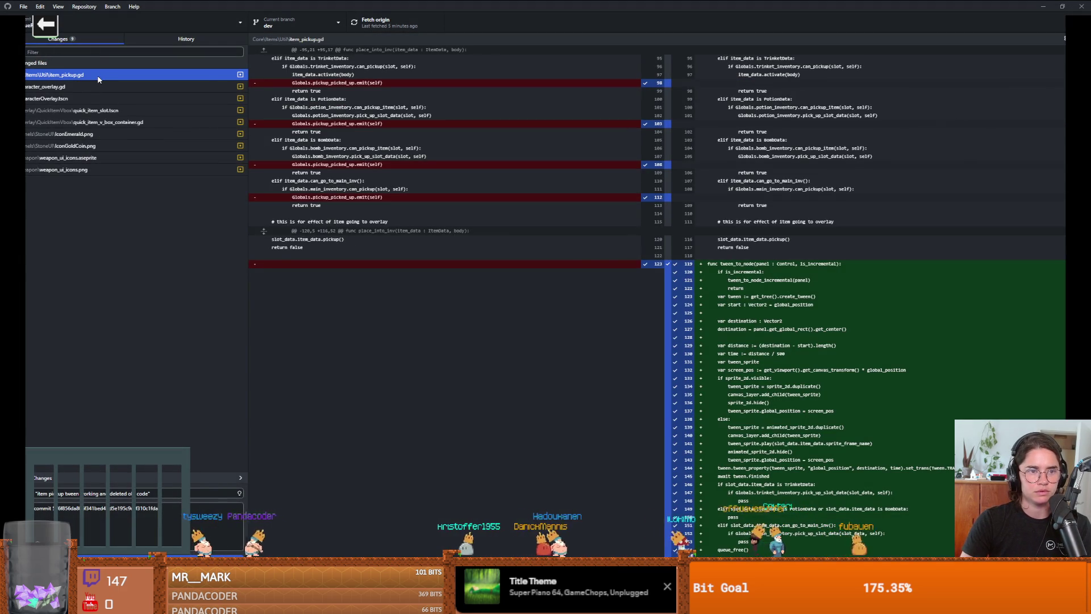
right_click(100, 79)
left_click(126, 87)
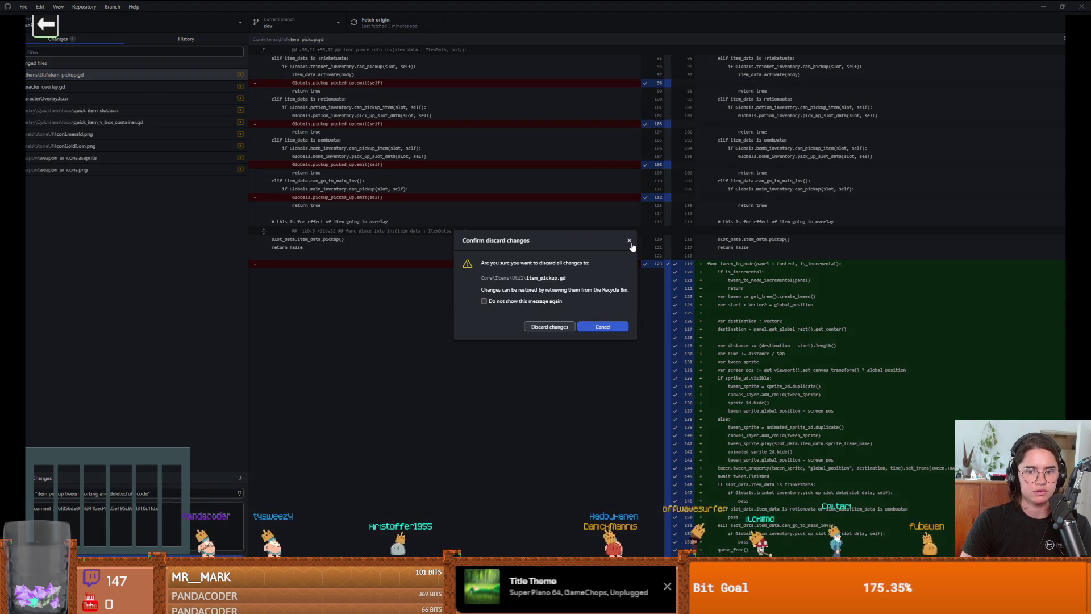
left_click(629, 241)
- Discard the changes to character_overlay.gd and CharacterOverlay.tscn
left_click(87, 87)
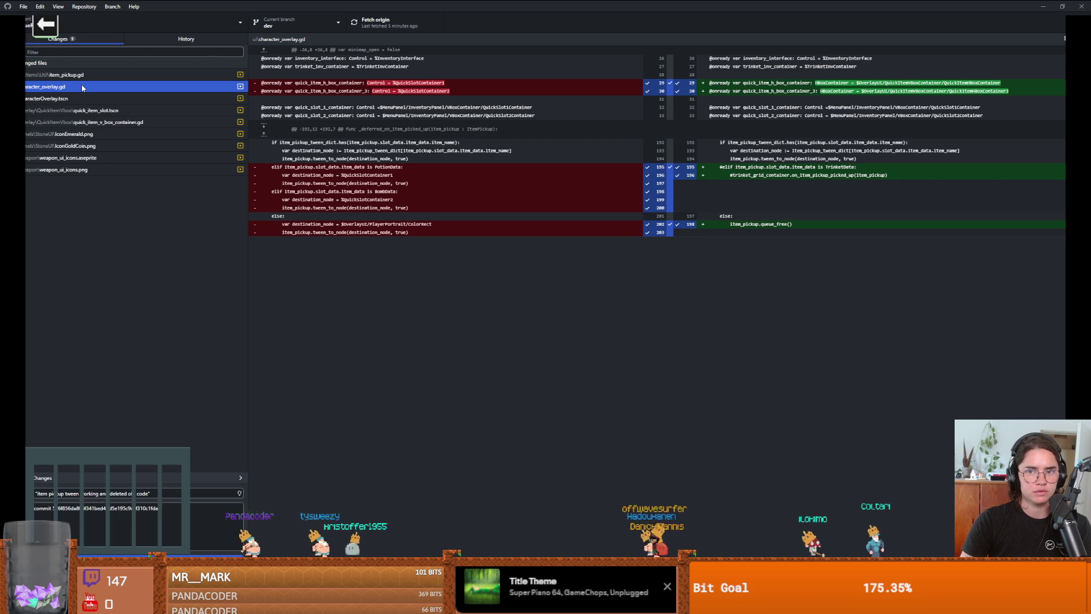
right_click(81, 84)
left_click(113, 99)
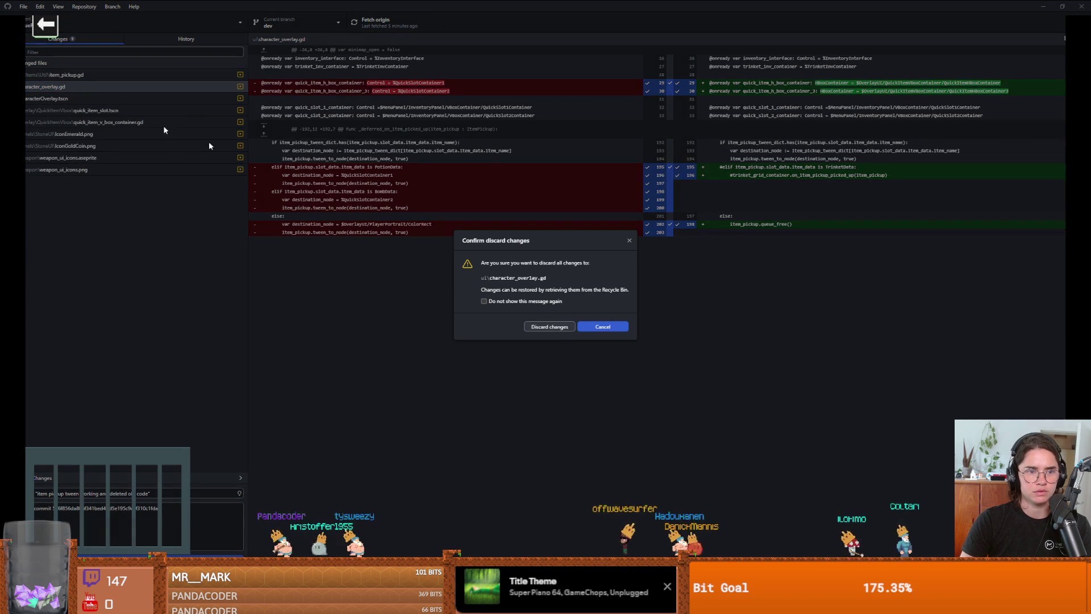
left_click(550, 327)
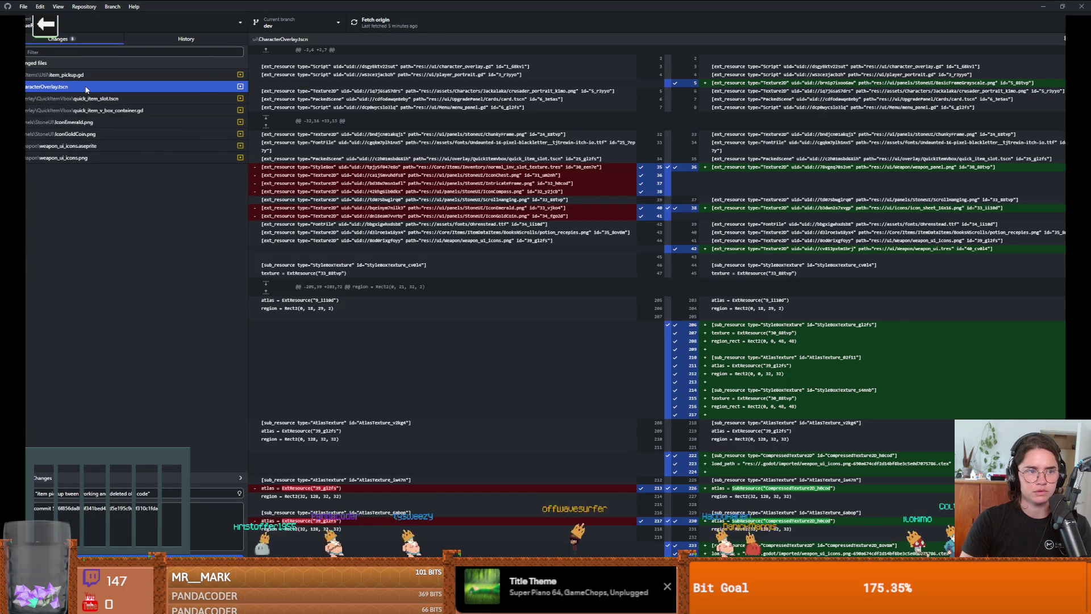
right_click(87, 90)
left_click(108, 97)
left_click(551, 328)
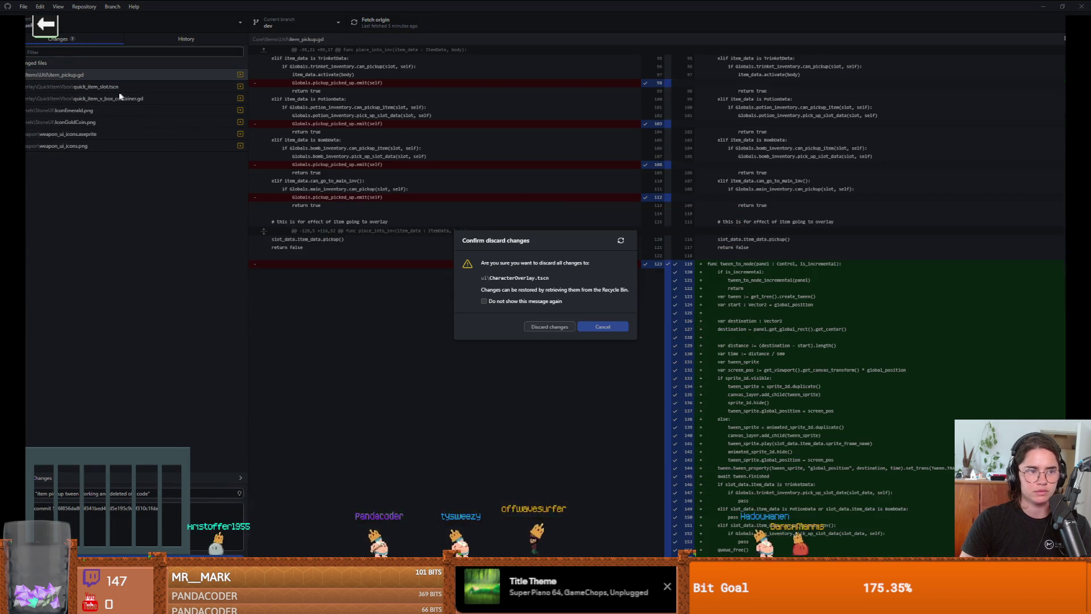
- Discard the changes to quick_item_slot.tscn and quick_item_v_box_container.gd
right_click(119, 90)
left_click(148, 99)
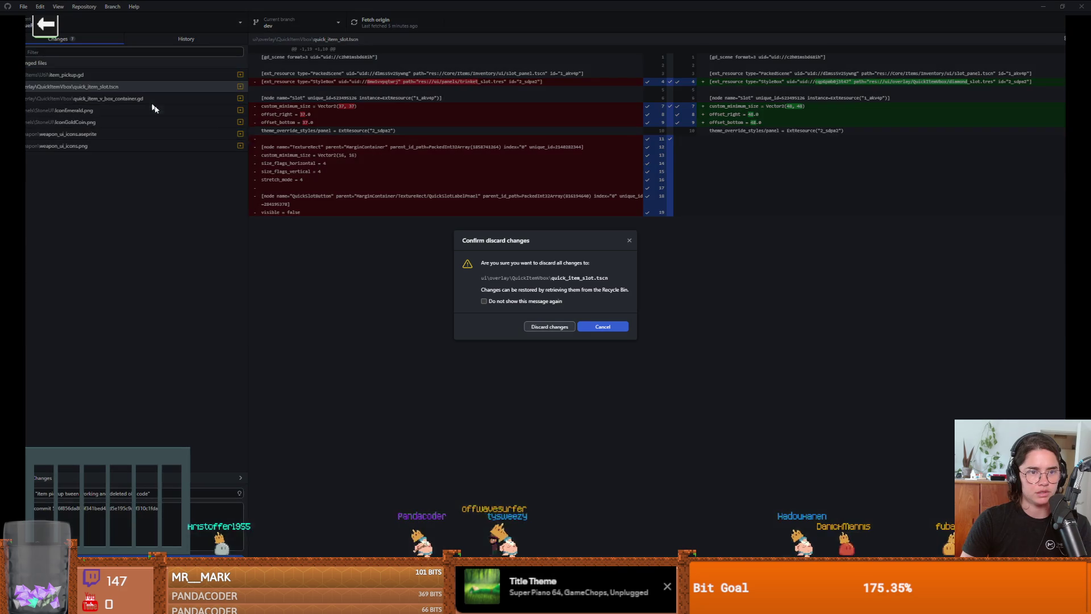
left_click(550, 327)
right_click(117, 90)
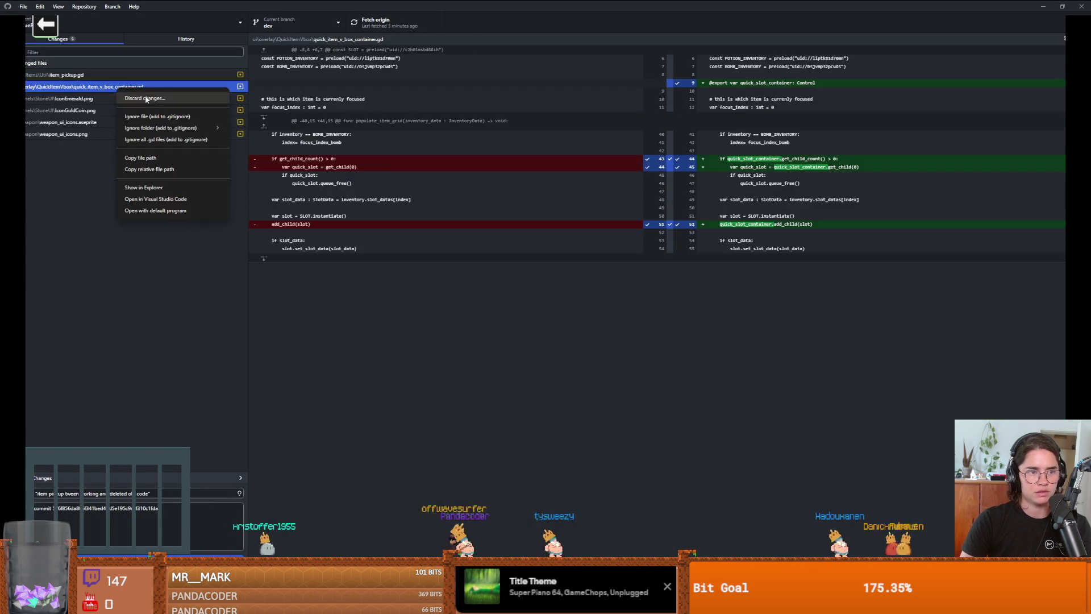
left_click(154, 98)
key("Return")
- Discard the four image file changes, IconEmerald through weapon_ui_icons.png
left_click(107, 90)
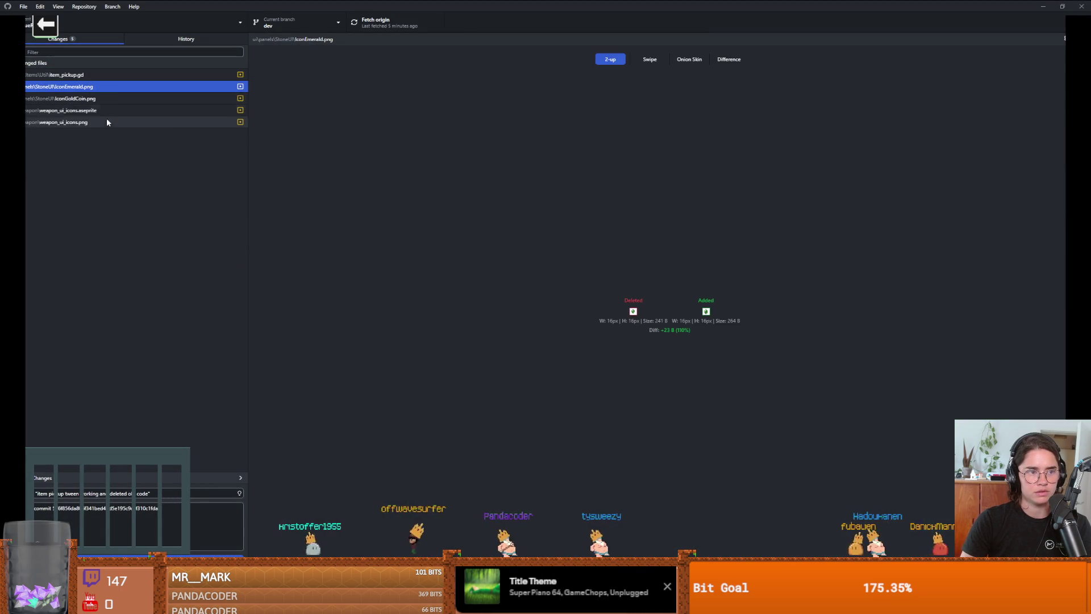
left_click(107, 118, "shift")
right_click(108, 111)
left_click(145, 121)
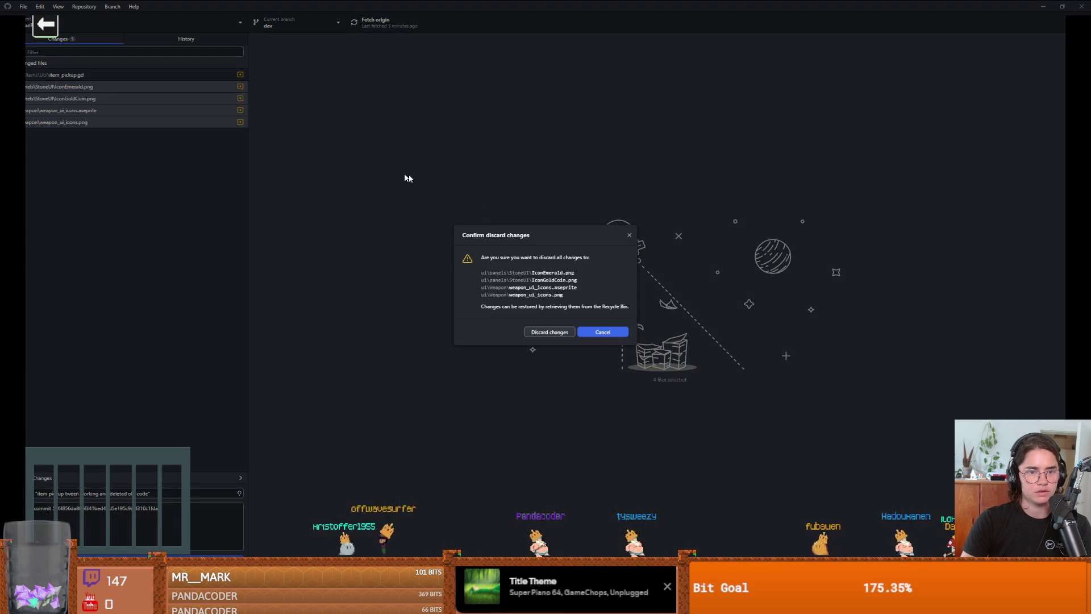
left_click(547, 332)
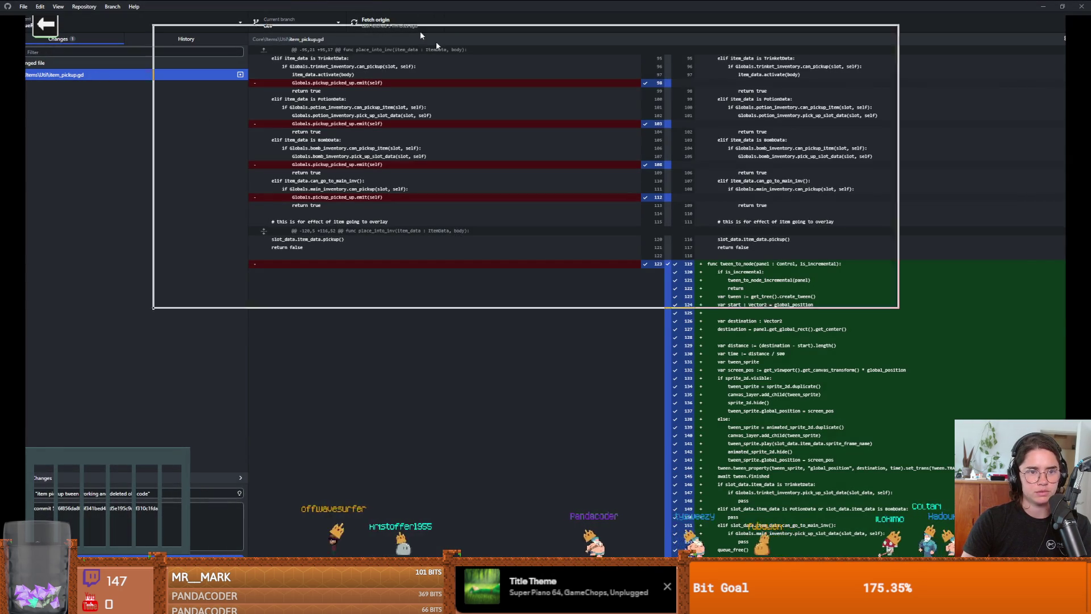
key("alt+Tab")
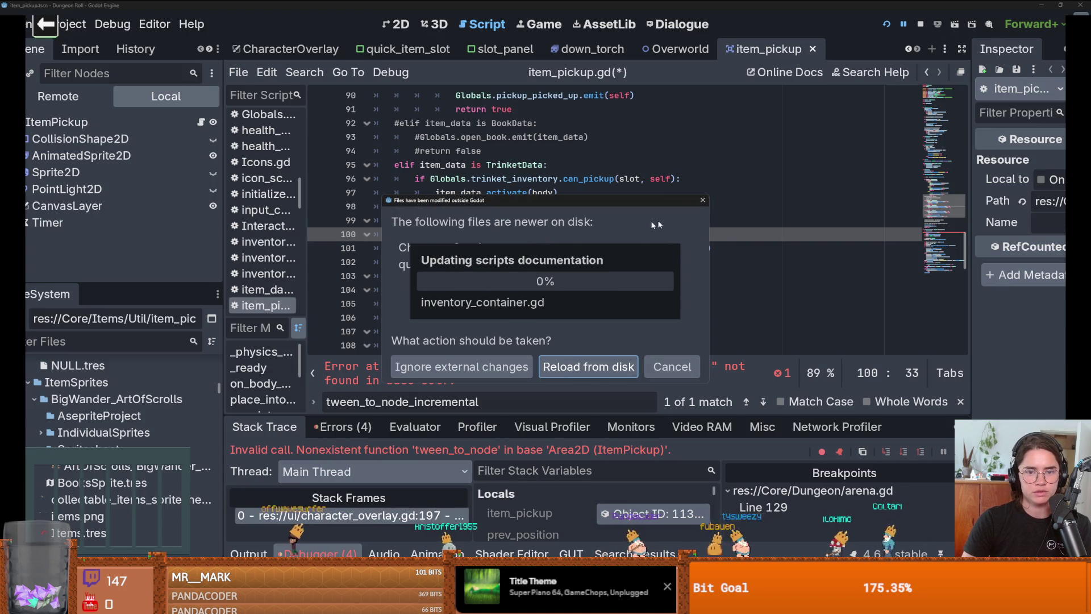
- Reload the scripts from disk and copy the pickup_picked_up emit line in item_pickup.gd
left_click(676, 372)
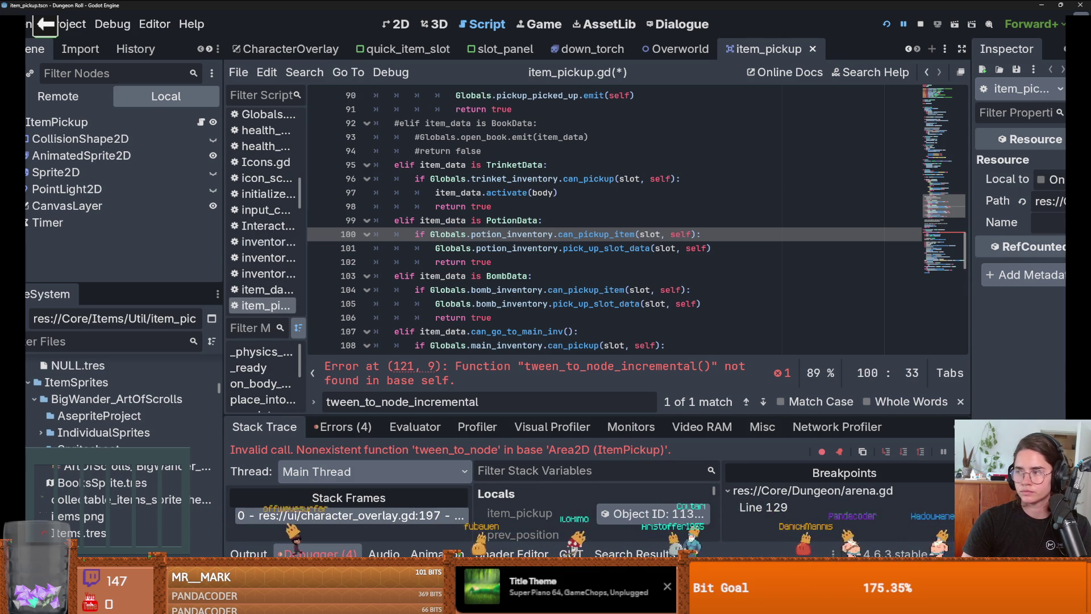
left_click(762, 198)
scroll(682, 228, "up", 3)
left_click_drag(635, 221, 584, 221)
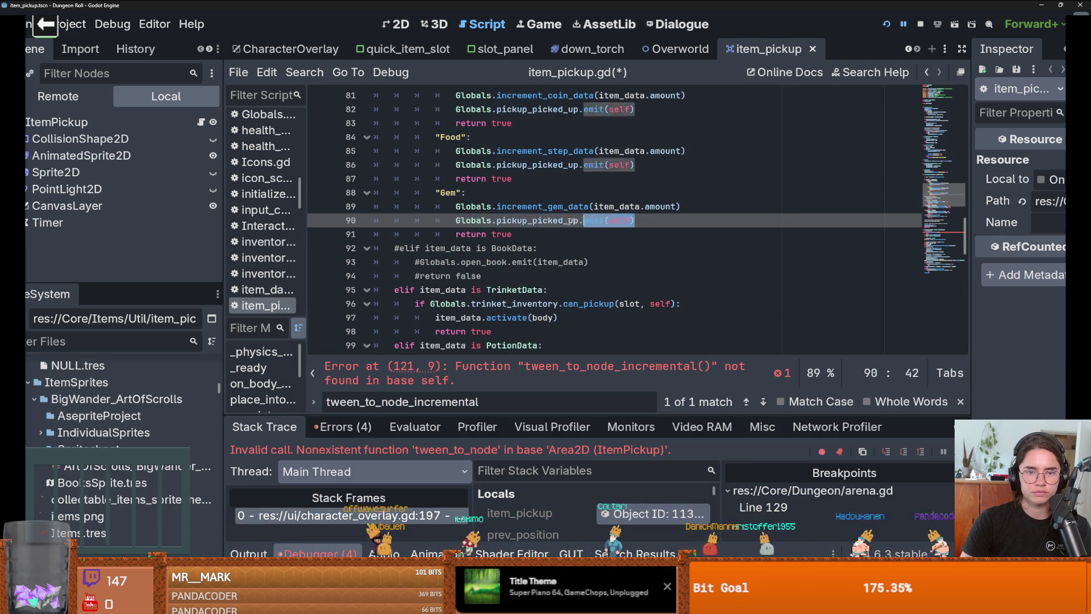
key("shift+Home")
scroll(529, 248, "down", 1)
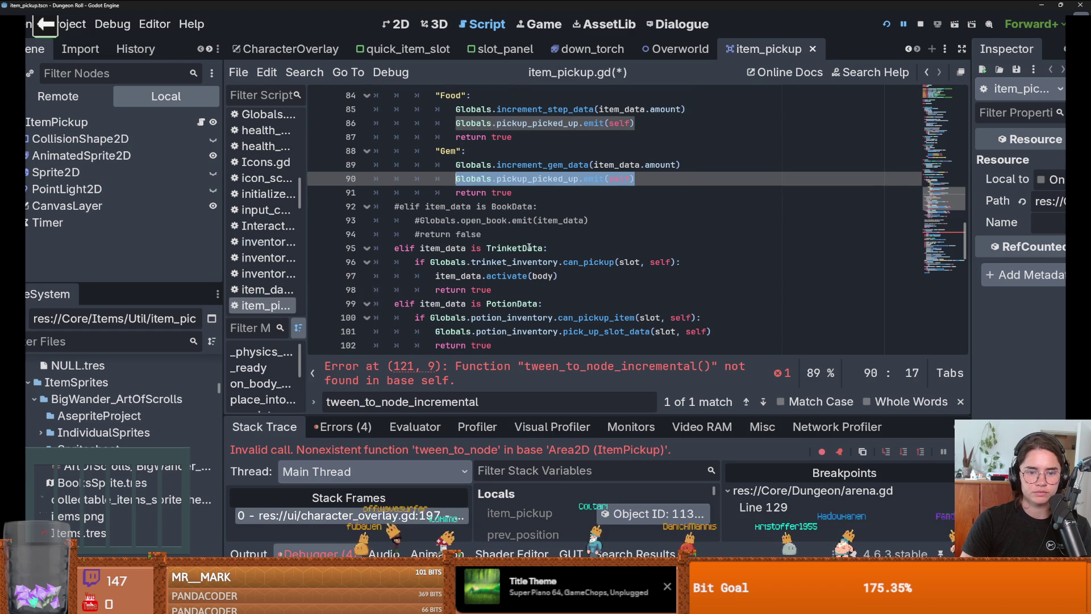
key("ctrl+c")
- Paste the pickup_picked_up emit call into the trinket, potion and bomb pickup branches
left_click(713, 264)
key("Return")
key("ctrl+v")
scroll(573, 272, "down", 1)
left_click(719, 291)
key("Return")
key("ctrl+v")
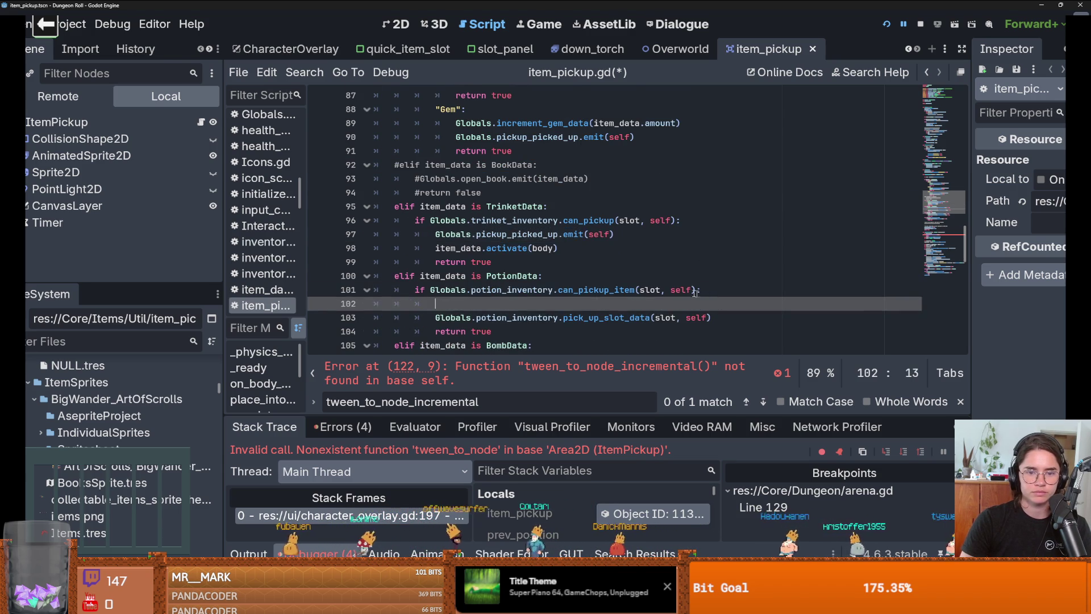
scroll(619, 283, "down", 3)
left_click(707, 234)
key("Return")
key("ctrl+v")
- Add the emit call to the main-inventory pickup branch, undoing a misplaced paste
scroll(568, 239, "down", 2)
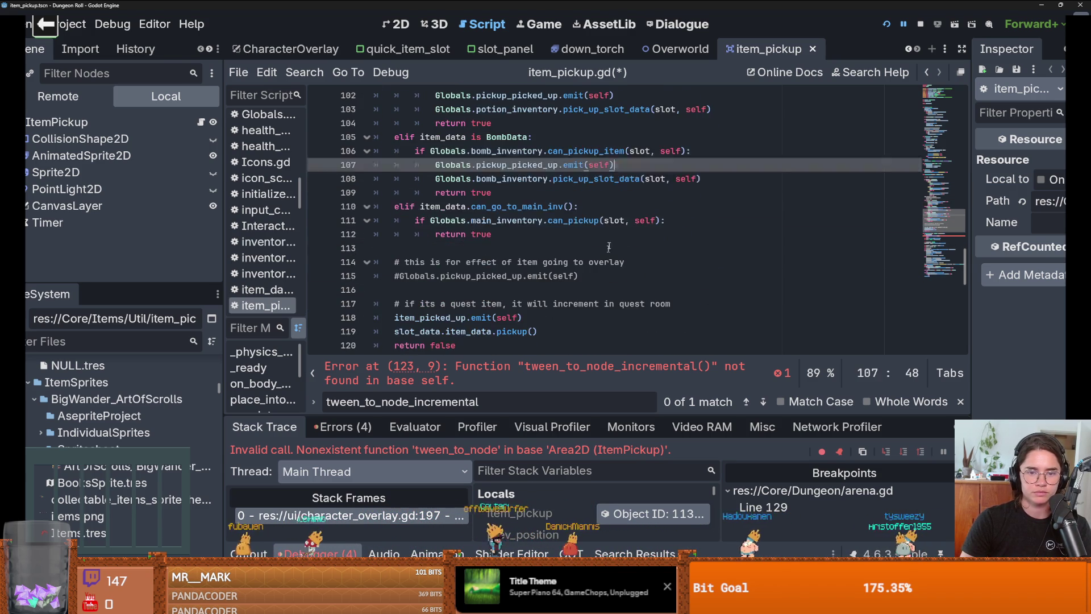
left_click(580, 206)
key("Return")
key("ctrl+v")
key("ctrl+z")
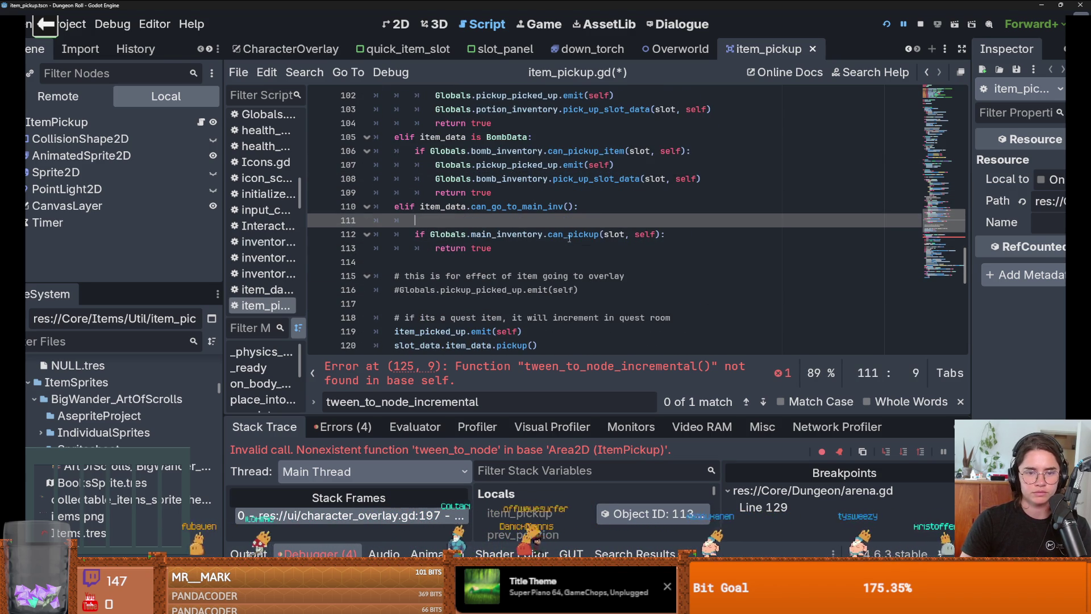
key("ctrl+z")
left_click(683, 222)
key("Return")
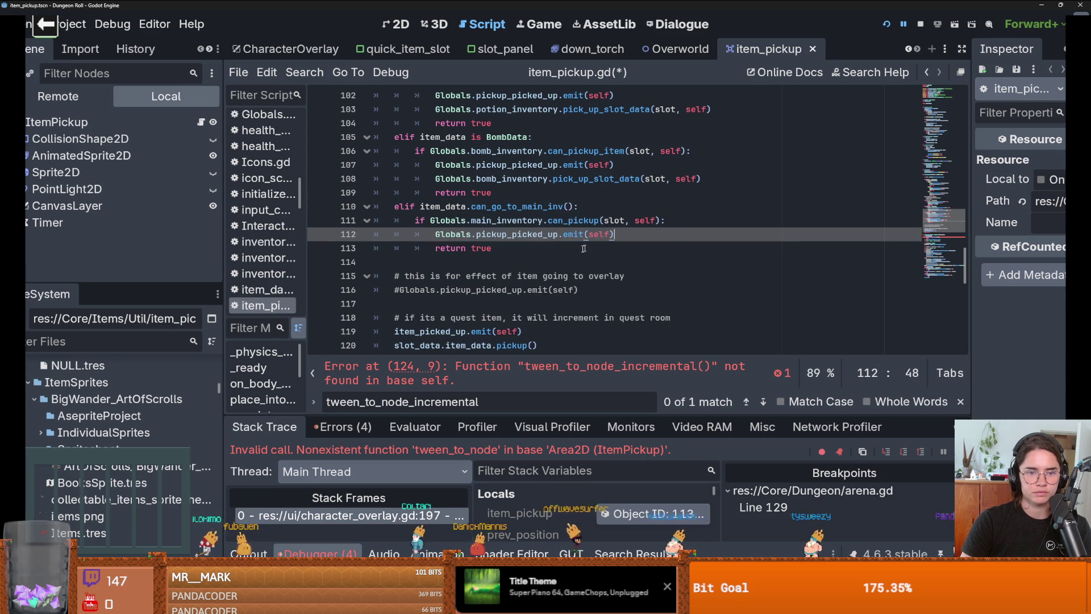
scroll(583, 249, "down", 4)
- Move the return to the top of tween_to_node and delete the is_incremental block
left_click(531, 251)
scroll(537, 256, "down", 6)
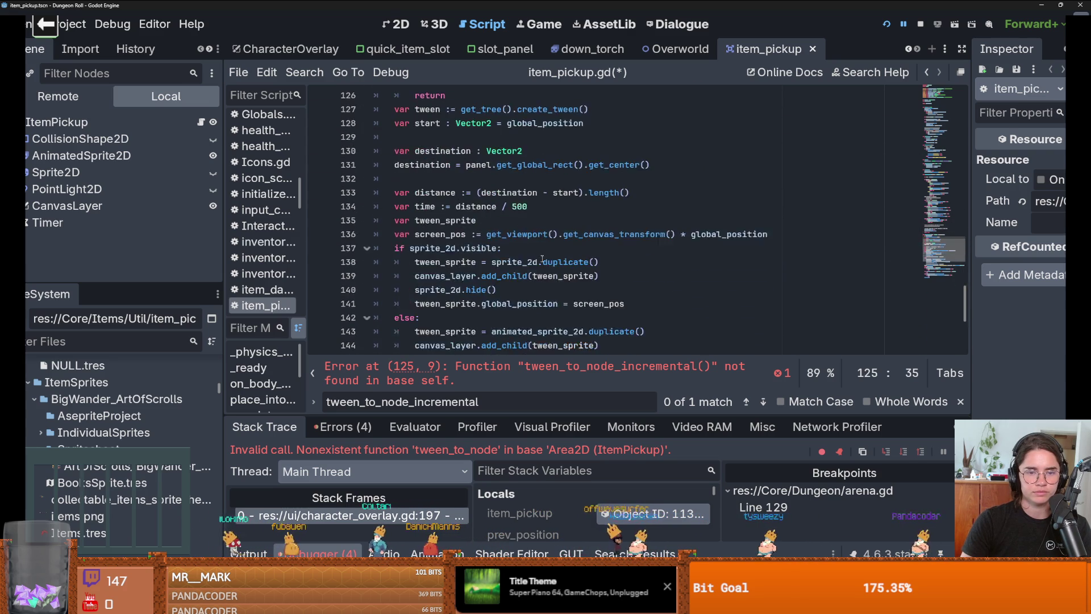
scroll(542, 259, "up", 7)
scroll(481, 266, "down", 1)
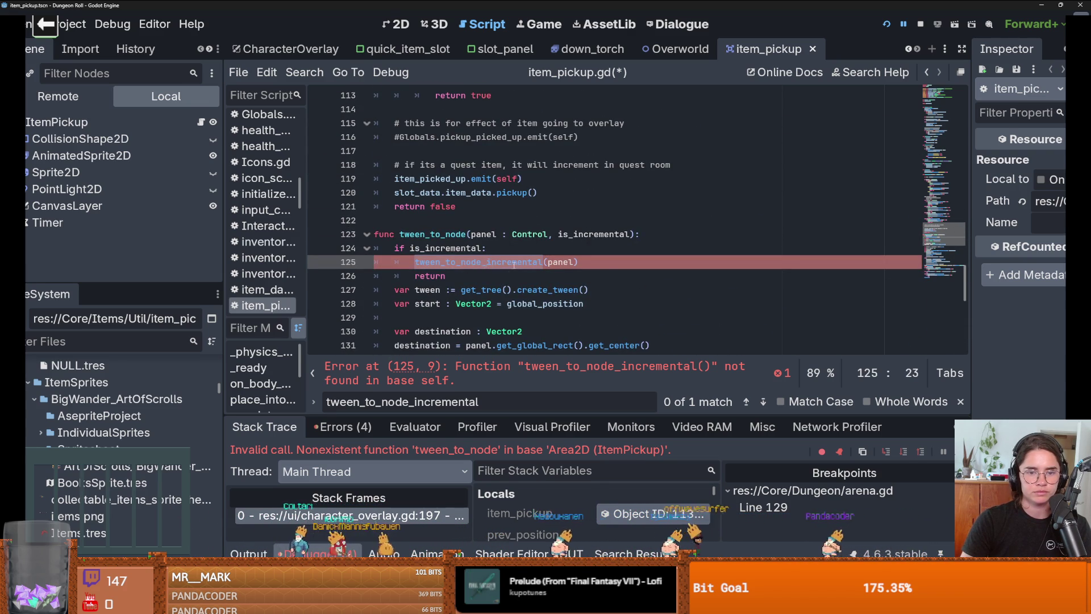
left_click_drag(447, 277, 379, 252)
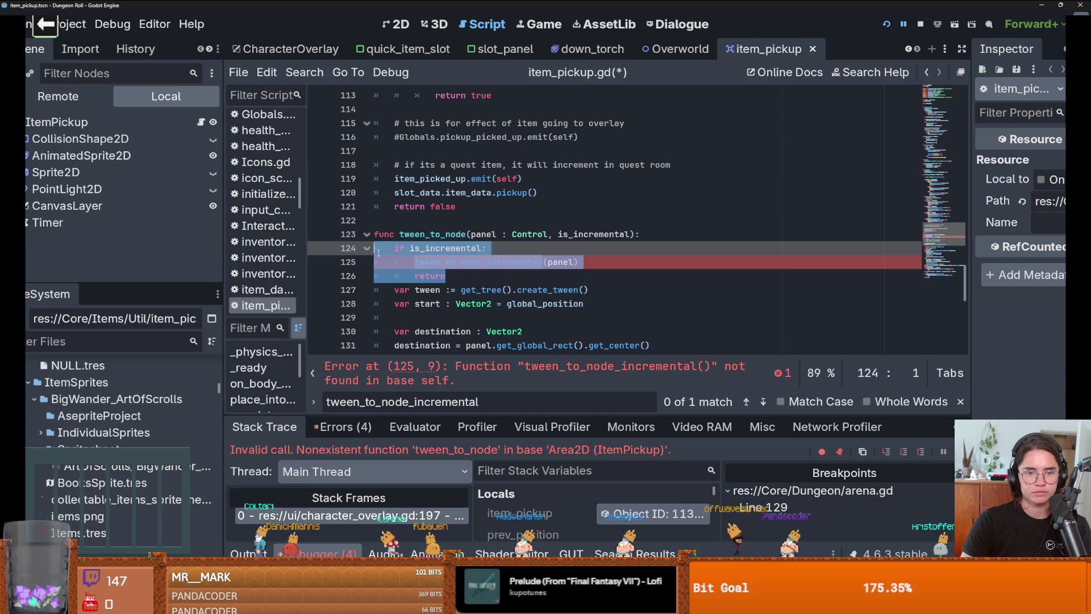
double_click(451, 263)
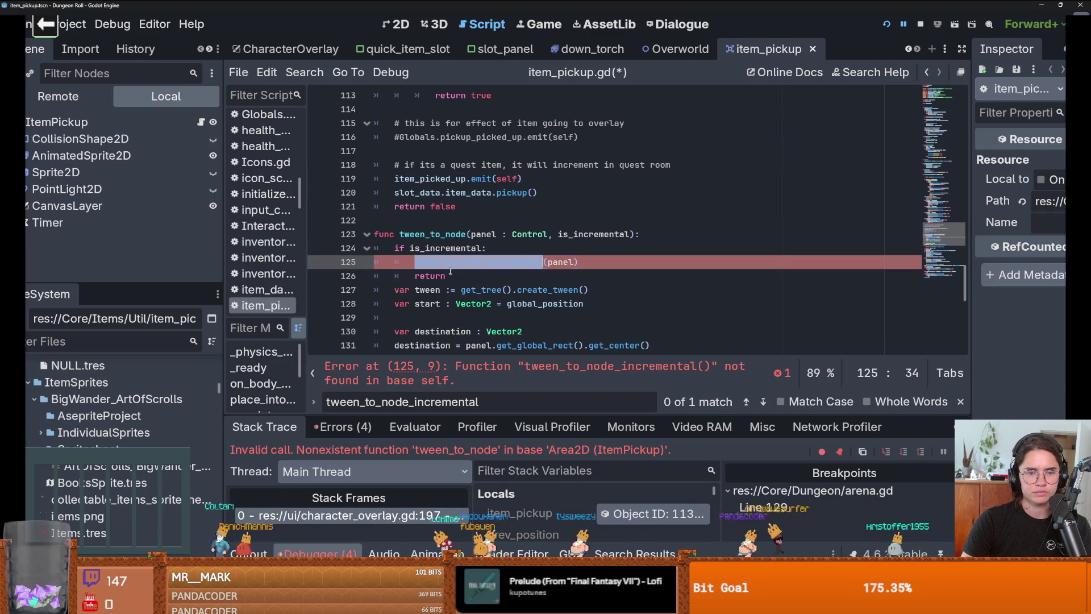
double_click(430, 275)
key("BackSpace")
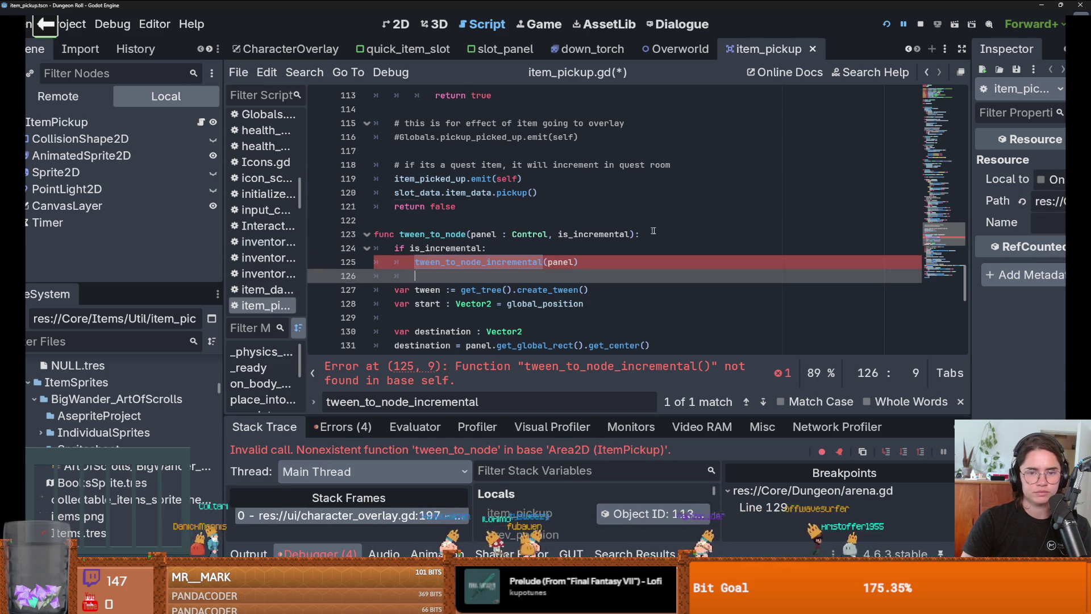
left_click(630, 234)
key("Return")
type("return")
mouse_move(375, 262)
left_mouse_down()
mouse_move(585, 266)
mouse_move(590, 277)
left_mouse_up()
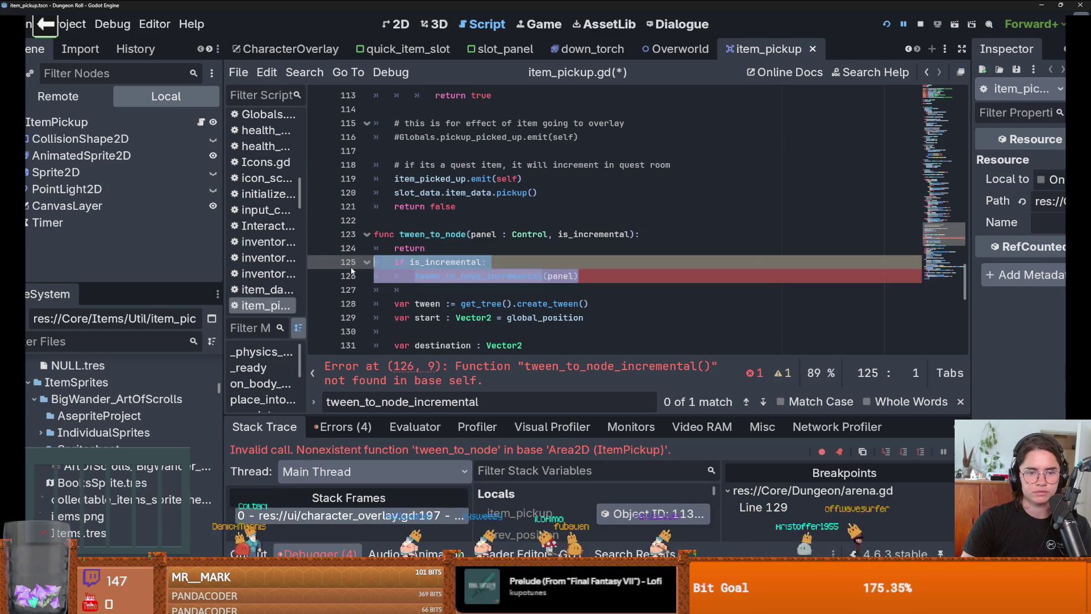
key("BackSpace")
scroll(591, 266, "down", 2)
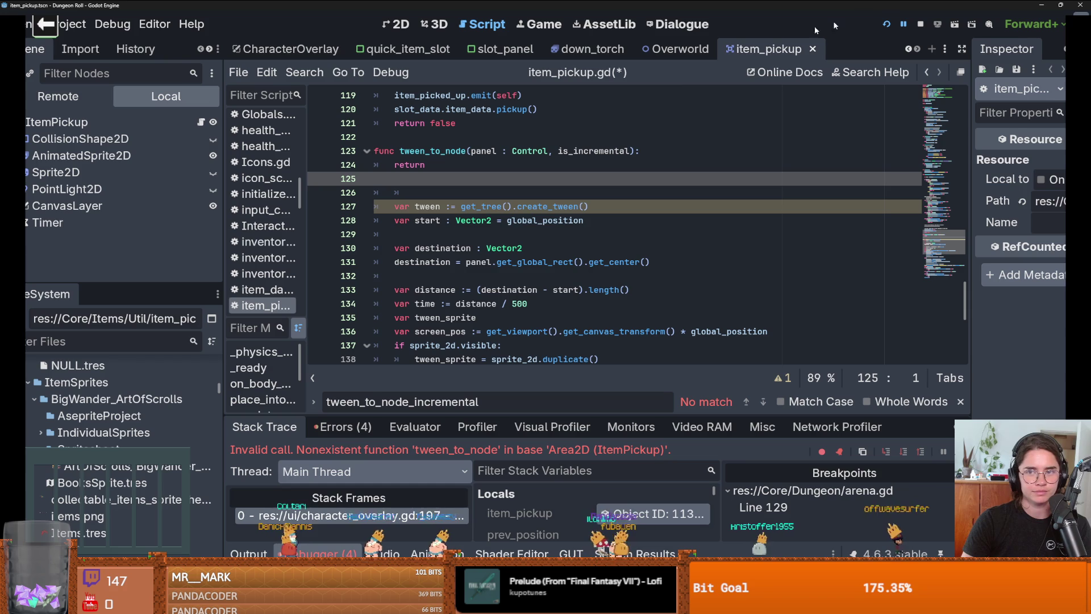
- Save item_pickup.gd, run Dungeon Roll, and smash crates with the knight to drop coins
left_click(889, 25)
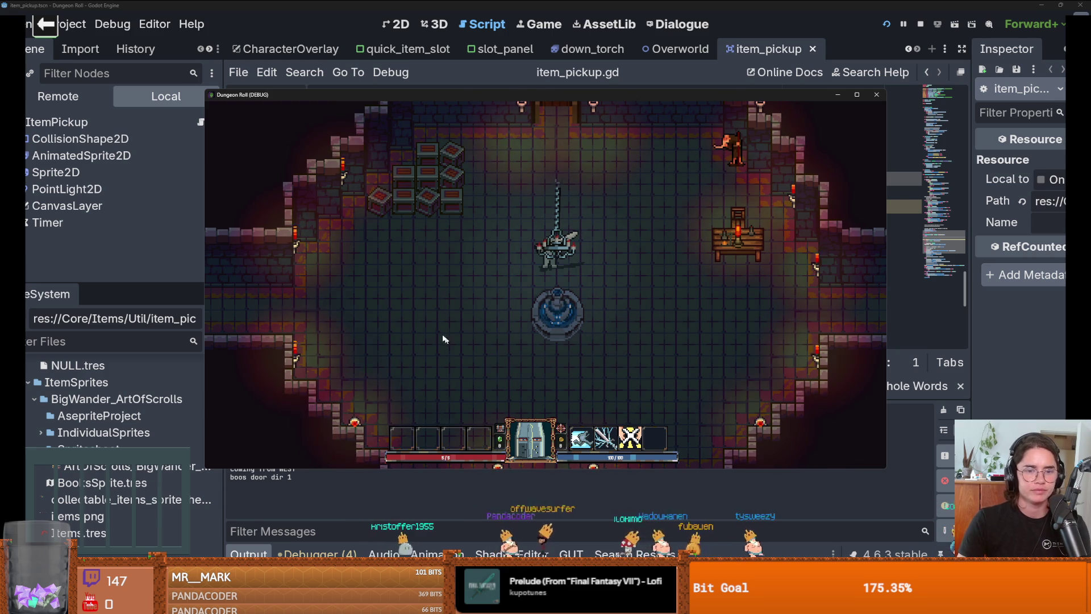
left_click(459, 305)
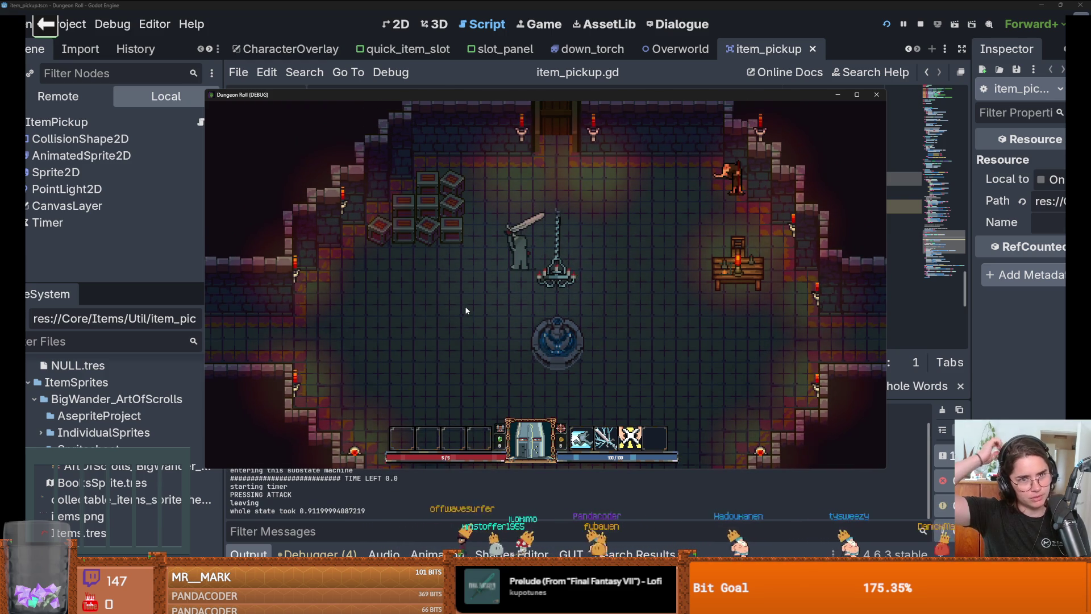
key("w")
key("d")
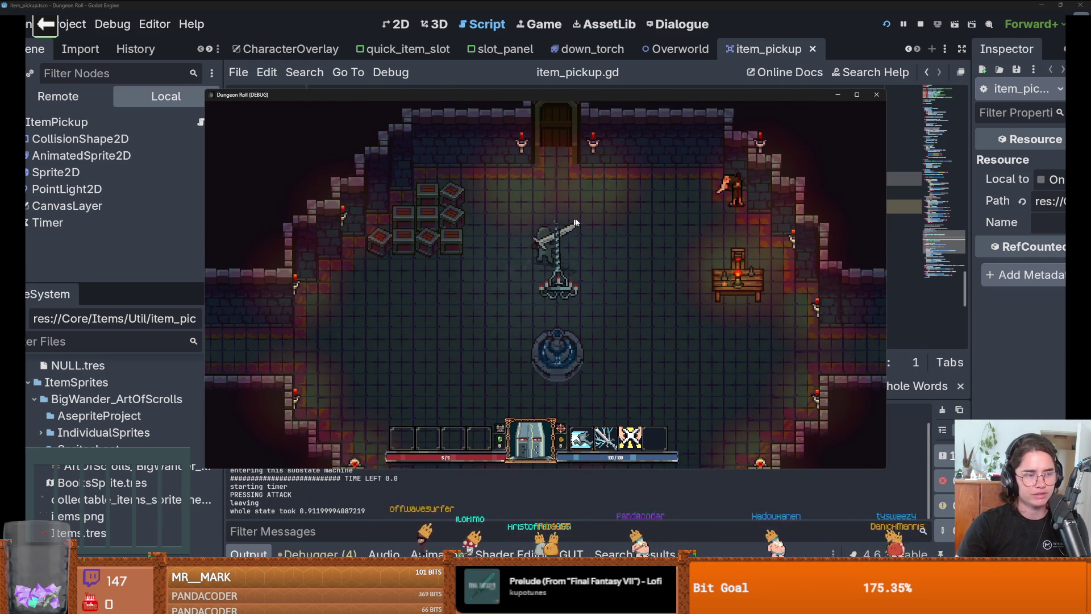
key("a")
left_click(380, 228)
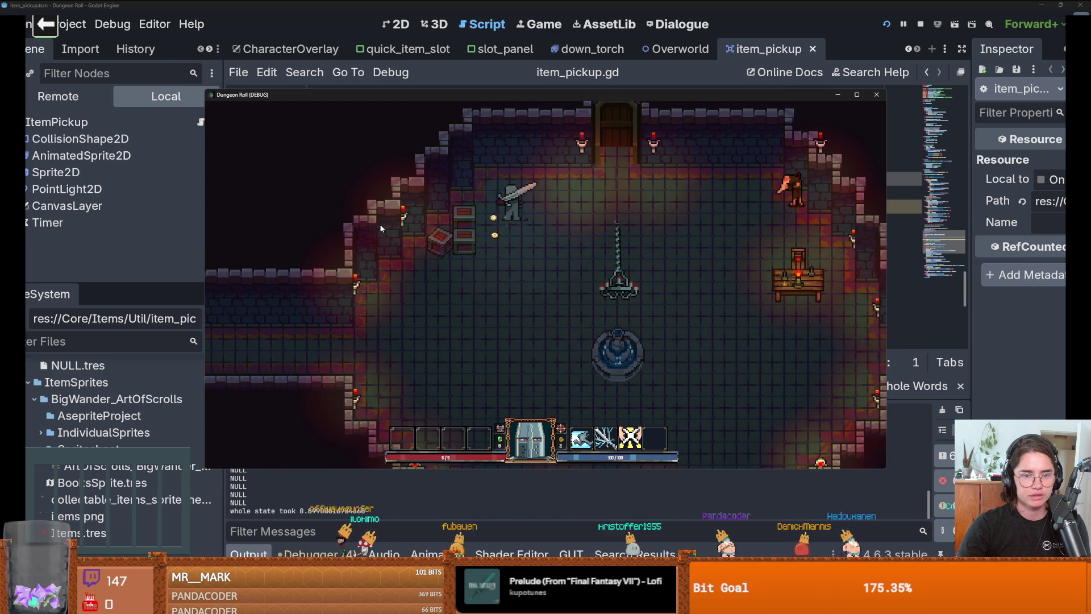
- Stop the running game and reload the changed scenes from disk
key("F8")
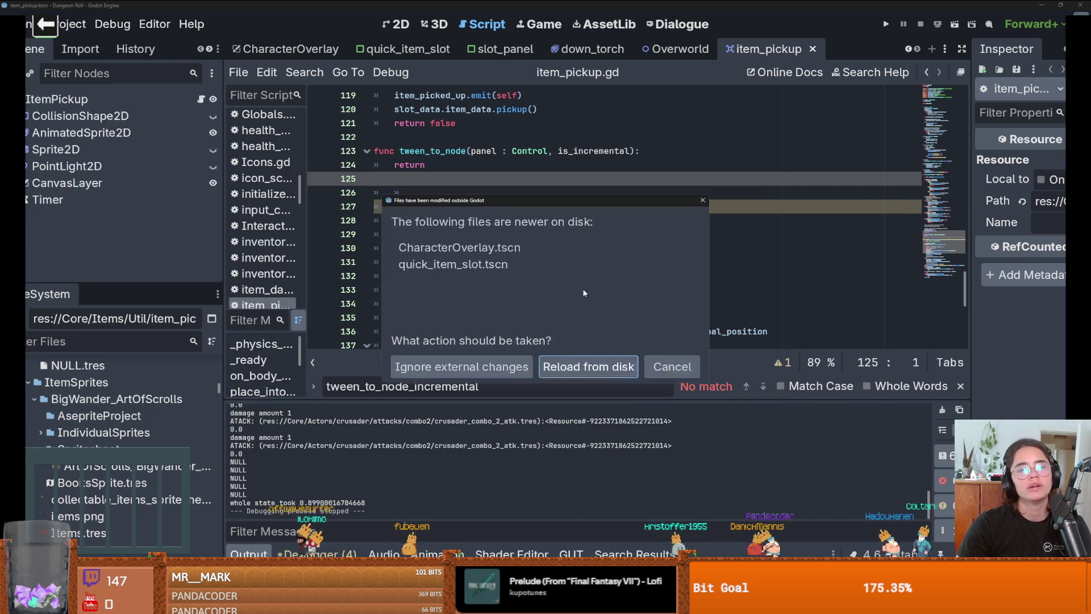
left_click(577, 371)
scroll(566, 207, "up", 3)
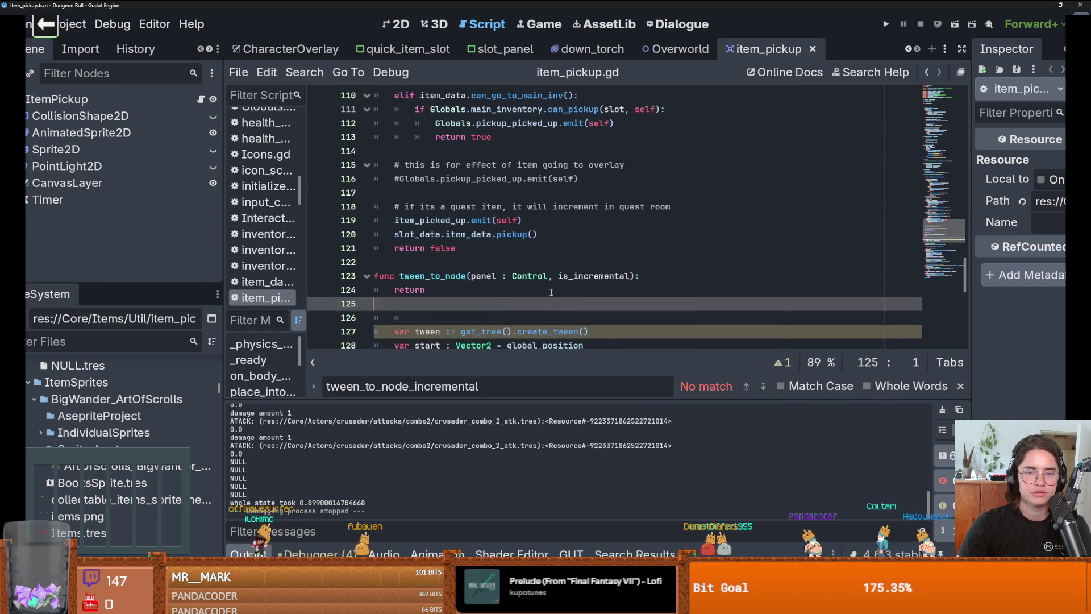
scroll(551, 287, "down", 2)
- Rework tween_to_node's 'if is_incremental' block, removing and re-adding the early return
type("if is_incremental: tween_to_node_incremental(panel)")
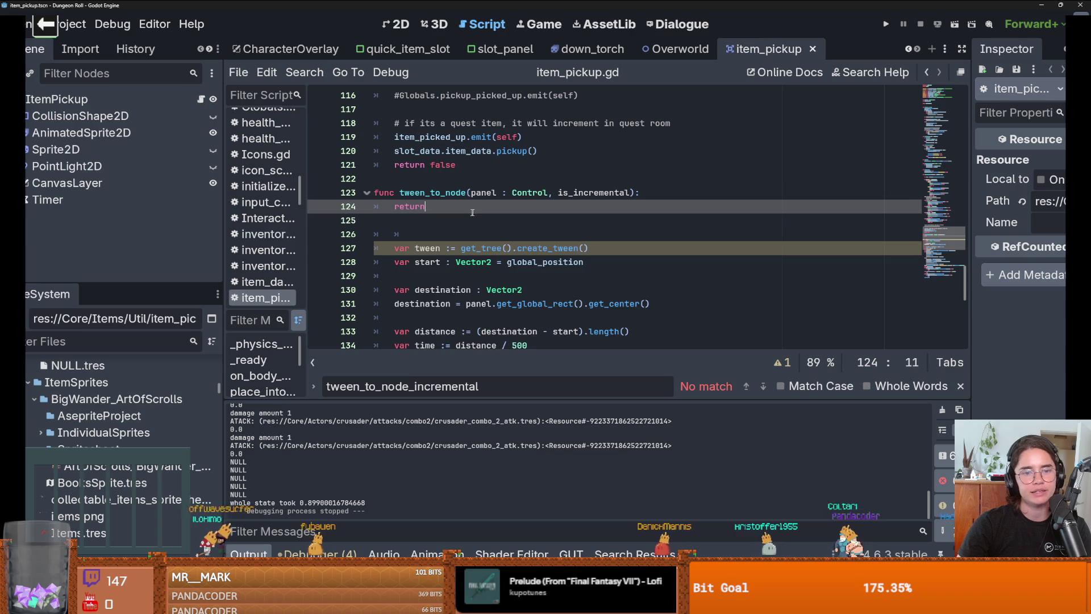
left_click_drag(425, 206, 377, 207)
key("BackSpace")
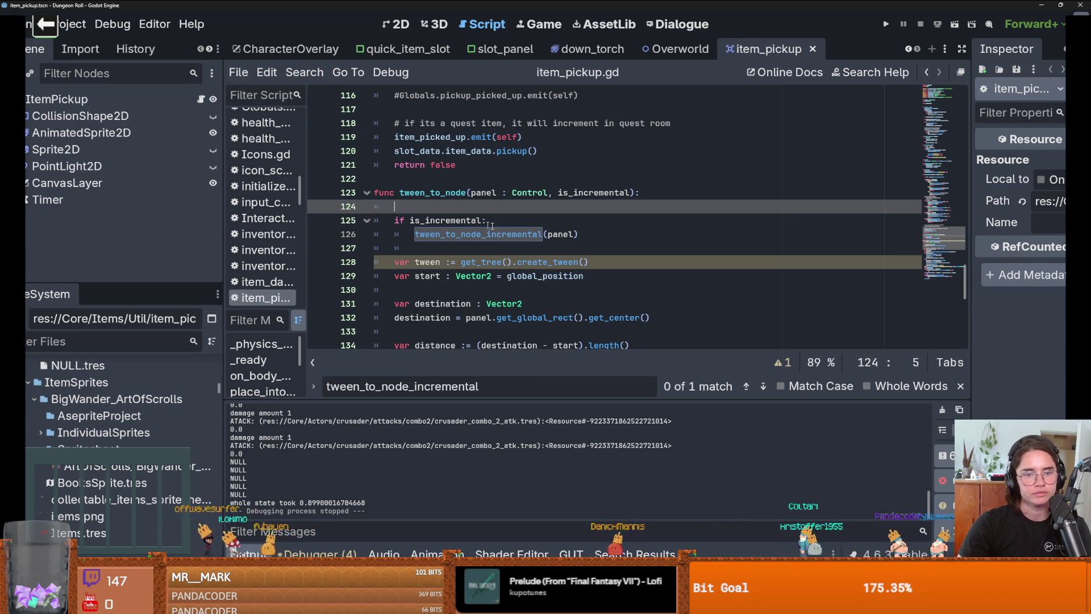
key("BackSpace")
left_click(599, 222)
key("Return")
type("return")
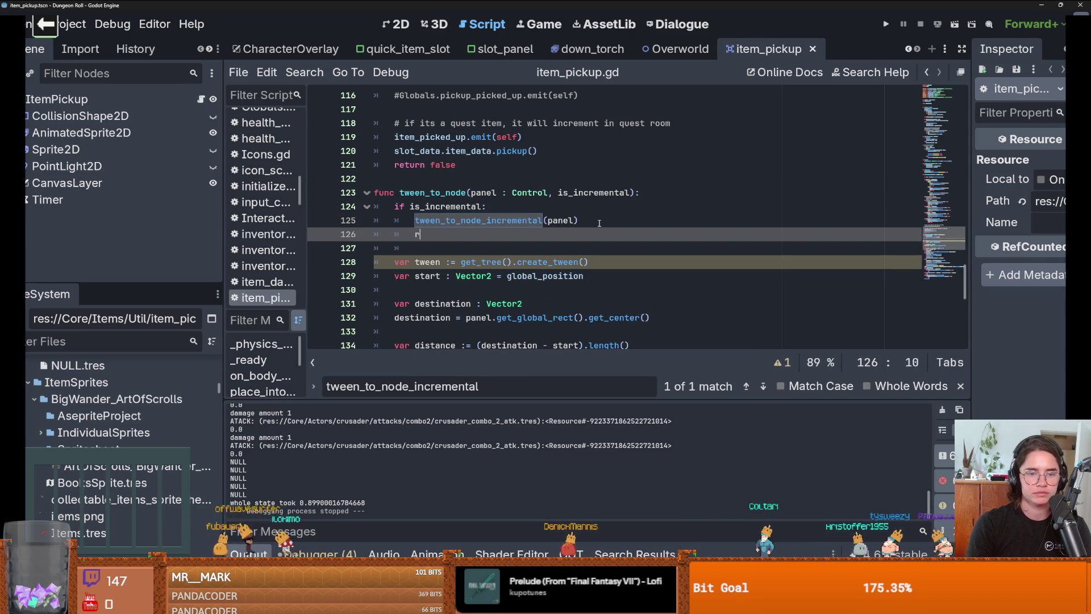
scroll(600, 223, "down", 1)
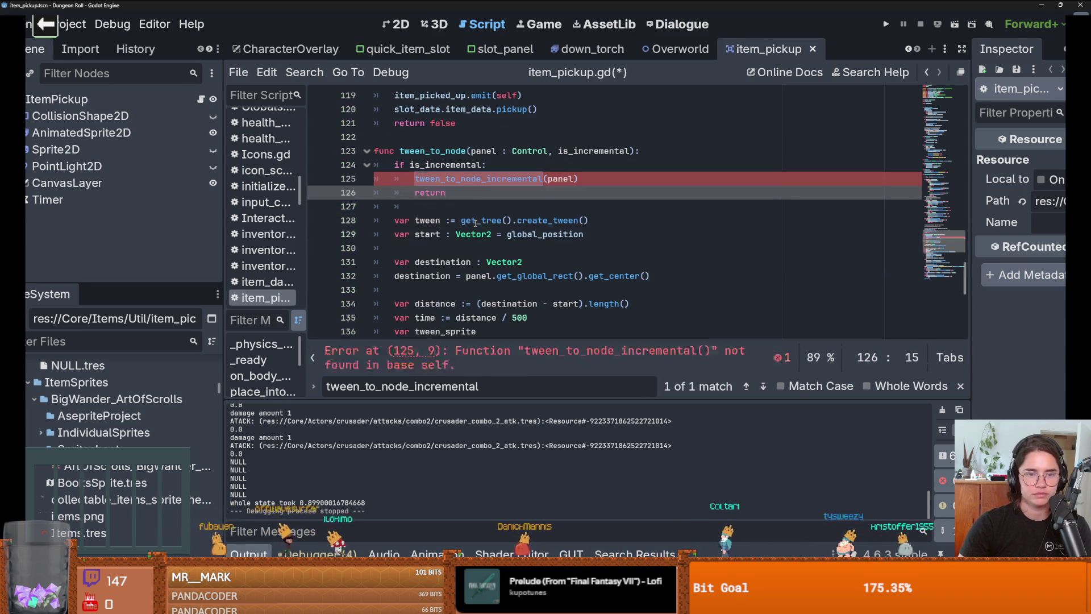
- Delete the return and 'if is_incremental:' lines, leaving the dedented tween_to_node_incremental call
key("ctrl+shift+k")
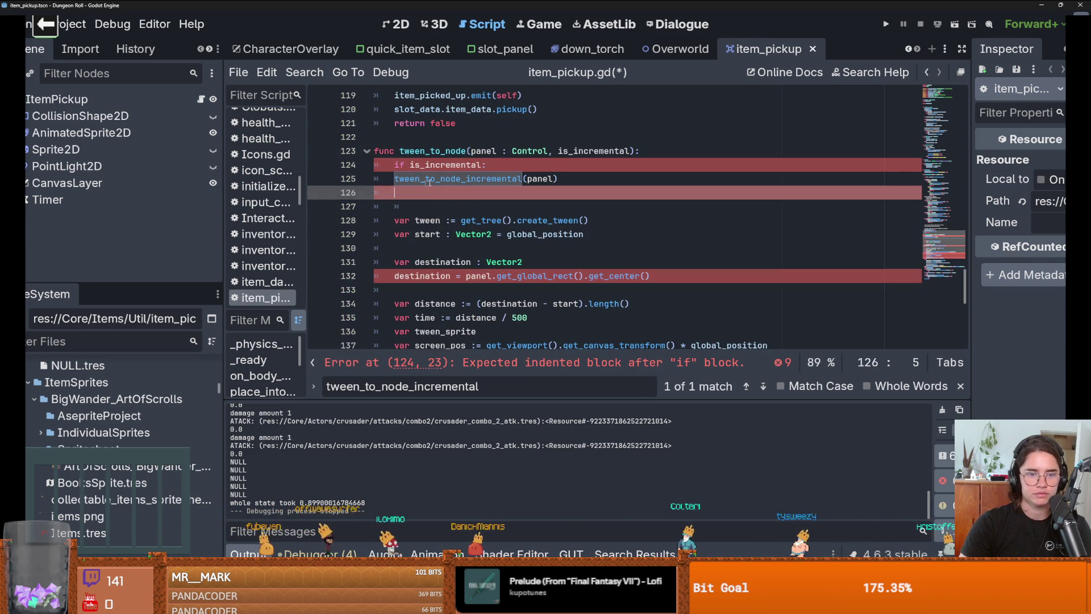
triple_click(418, 165)
key("BackSpace")
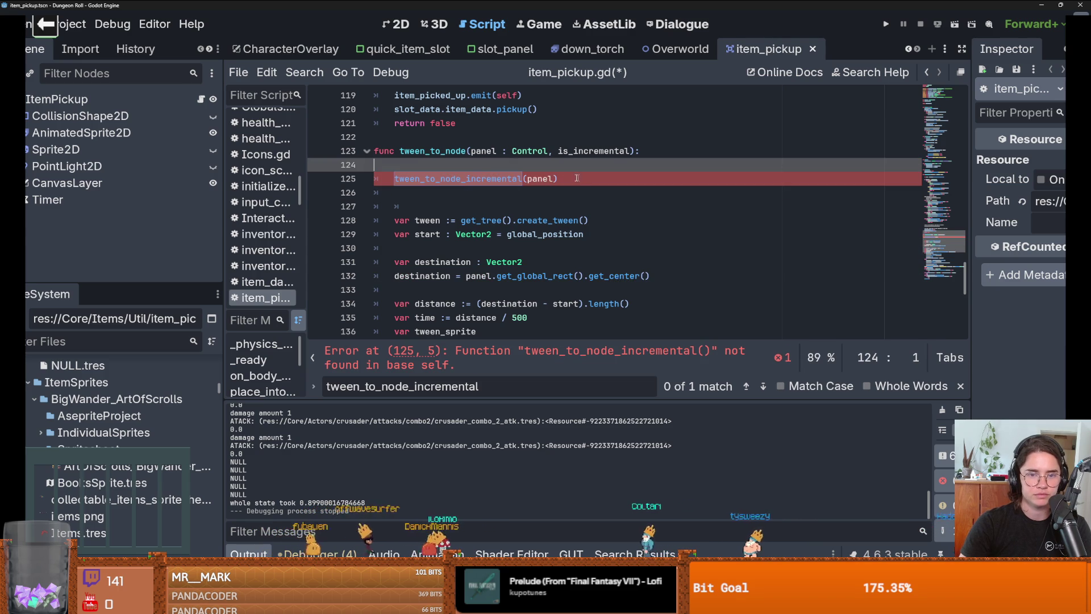
scroll(572, 242, "down", 4)
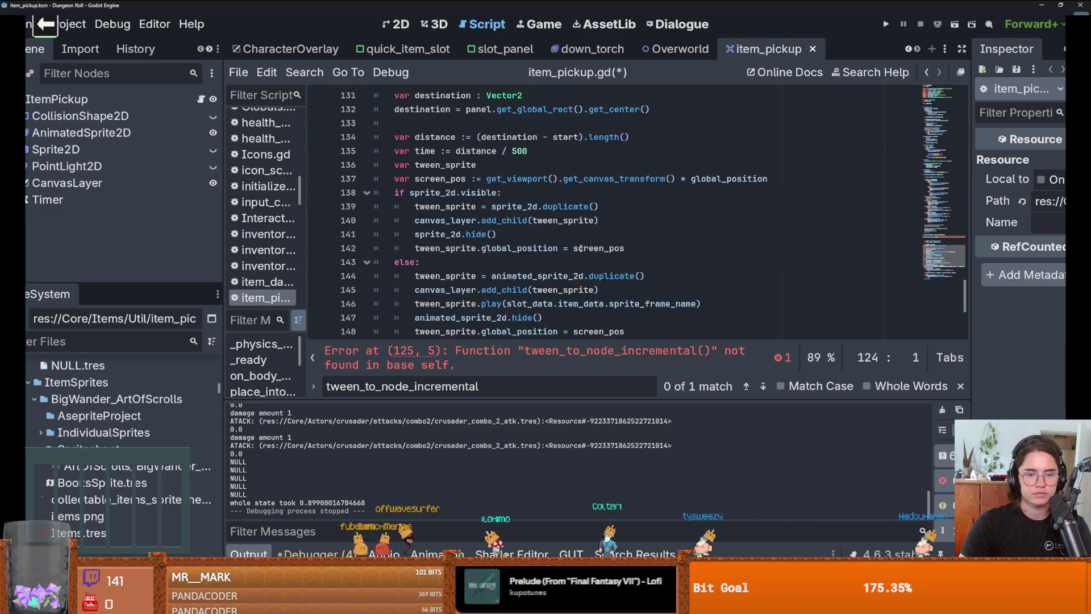
scroll(574, 243, "up", 3)
scroll(580, 247, "down", 7)
scroll(584, 250, "up", 4)
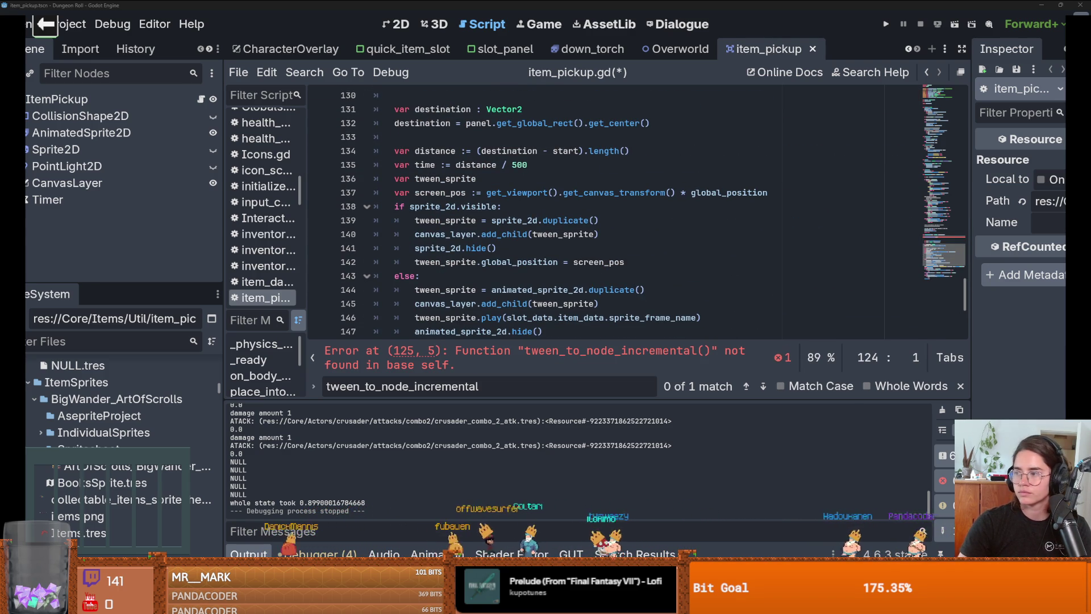
- Select the removed tween_to_node_incremental function in the latest commit's item_pickup.gd diff
key("alt+Tab")
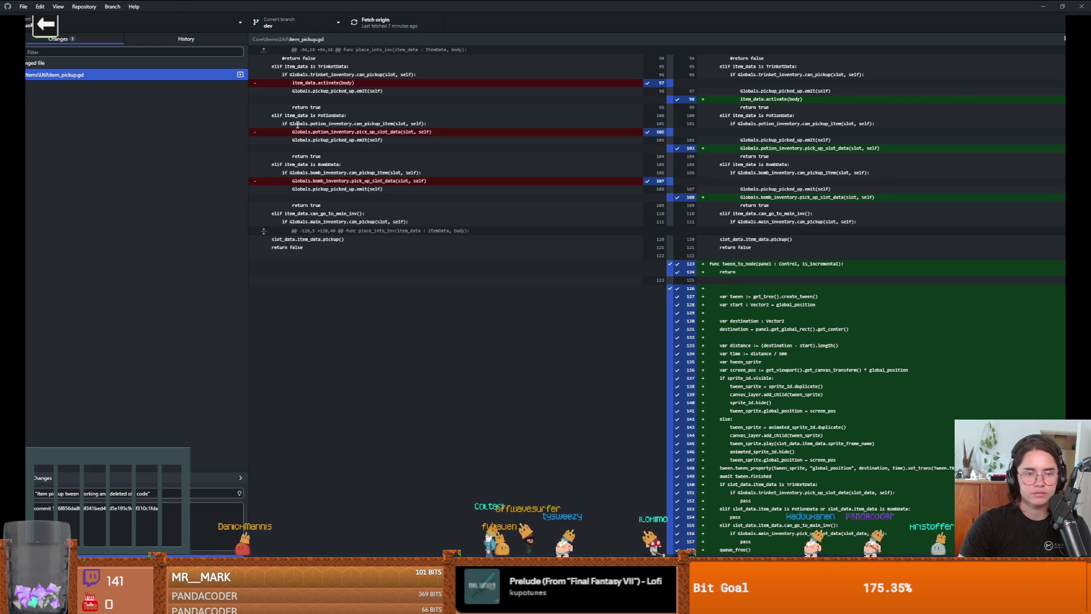
left_click(161, 40)
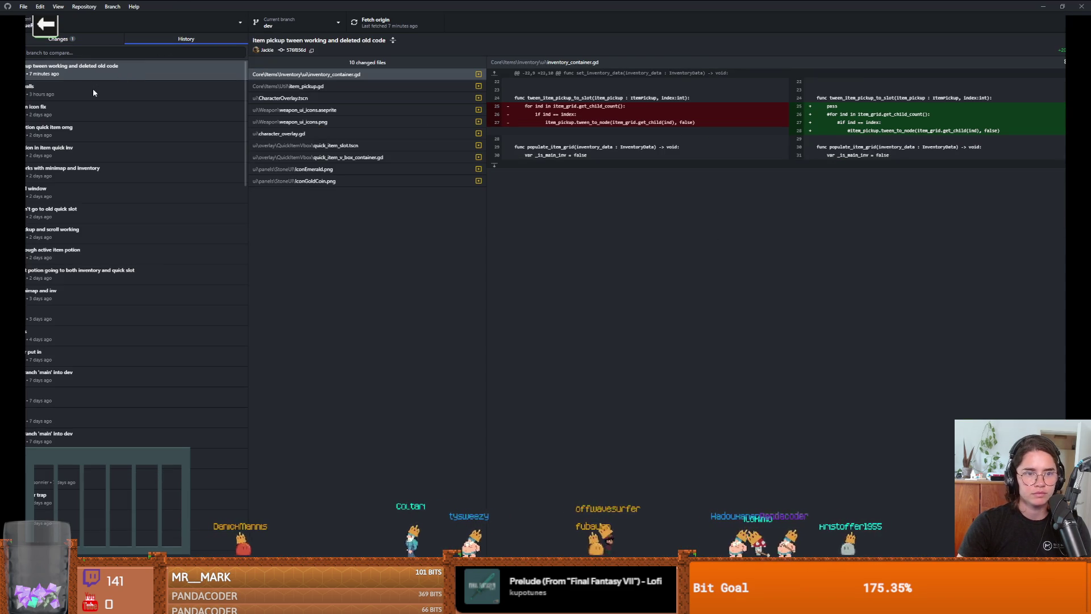
left_click(332, 98)
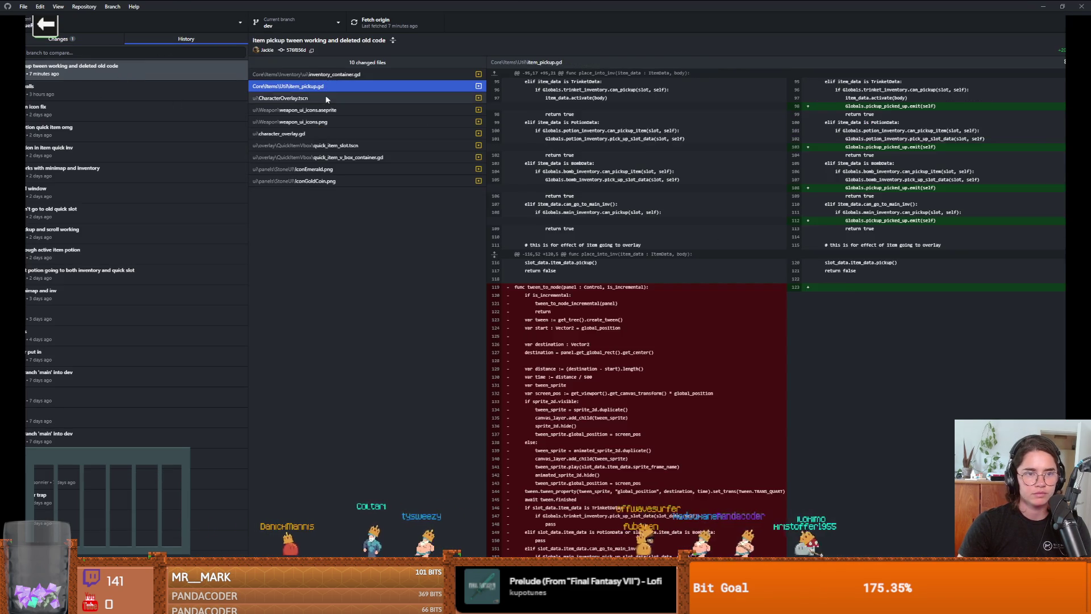
left_click(332, 86)
scroll(599, 266, "down", 2)
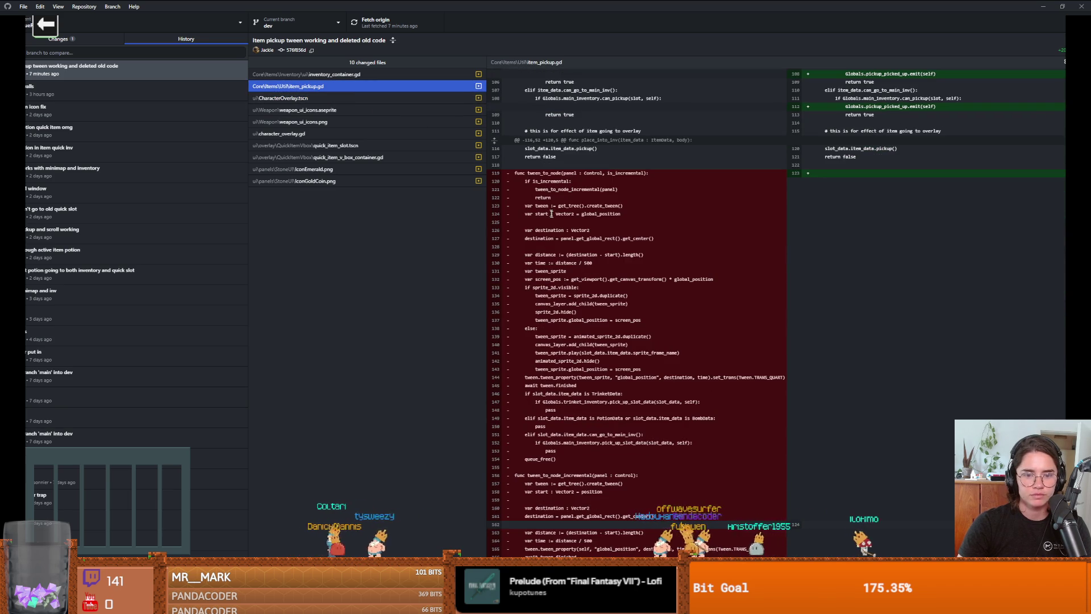
left_click_drag(625, 560, 520, 519)
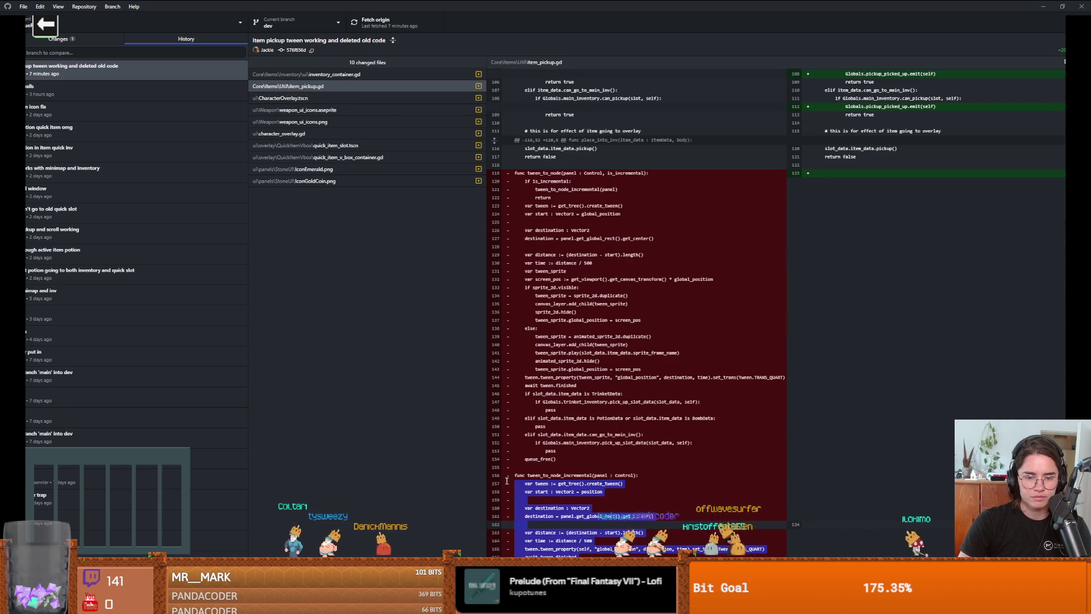
- Paste the copied tween_to_node_incremental function at the end of item_pickup.gd, then remove it again
key("alt+Tab")
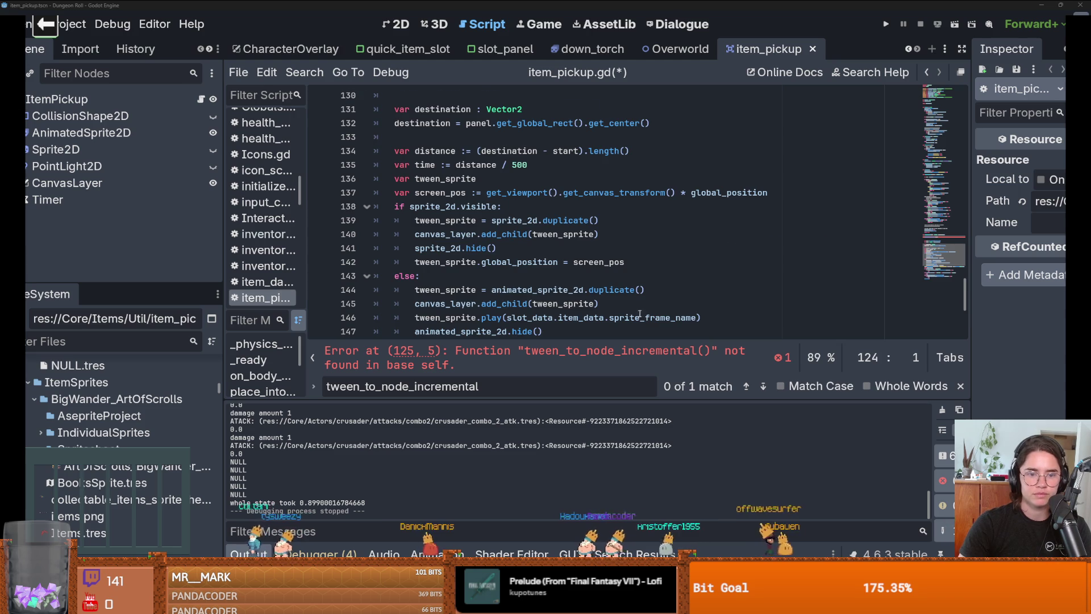
scroll(482, 316, "down", 5)
left_click(482, 316)
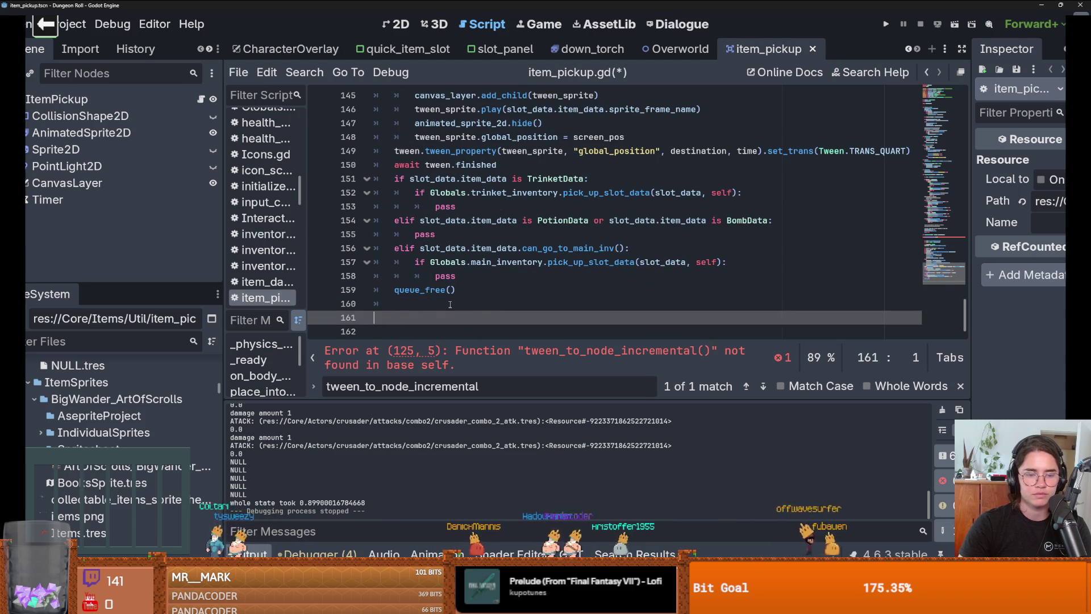
type("func tween_to_node_incremental(panel : Control): \tvar tween := get_tree().create_tween() \tvar start : Vector2 = position \t \tvar destination : Vector2 \tdestination = panel.get_global_rect().get_center() \t \tvar distance := (destination - start).length() \tvar time := distance / 500 \ttween.tween_property(self, \"global_position\", destination, time).set_trans(Tween.TRANS_QUART) \tawait tween.finished \tqueue_free()")
scroll(544, 237, "up", 2)
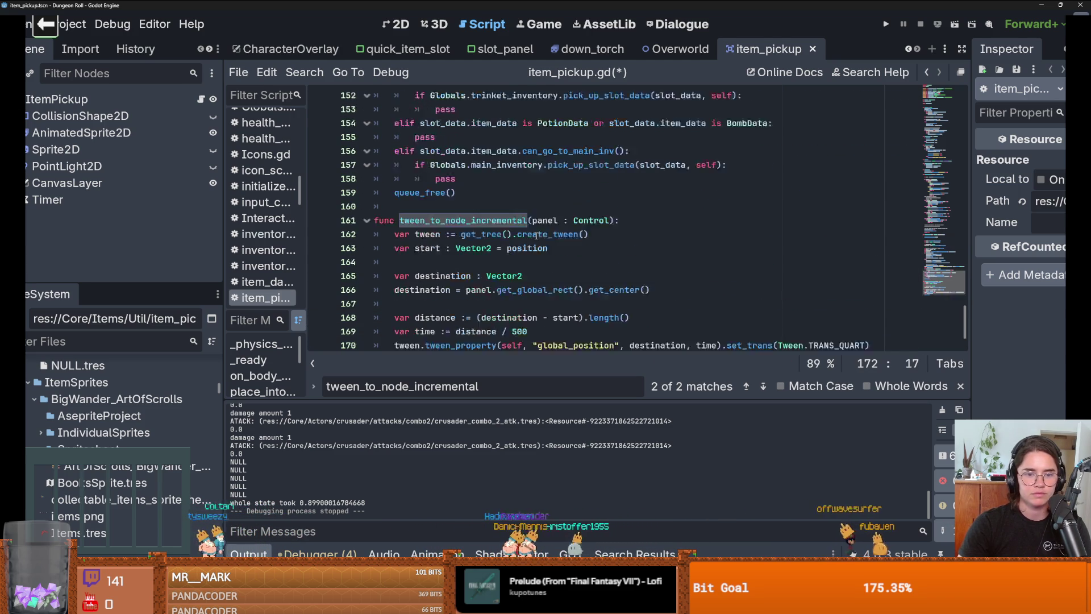
scroll(544, 237, "down", 3)
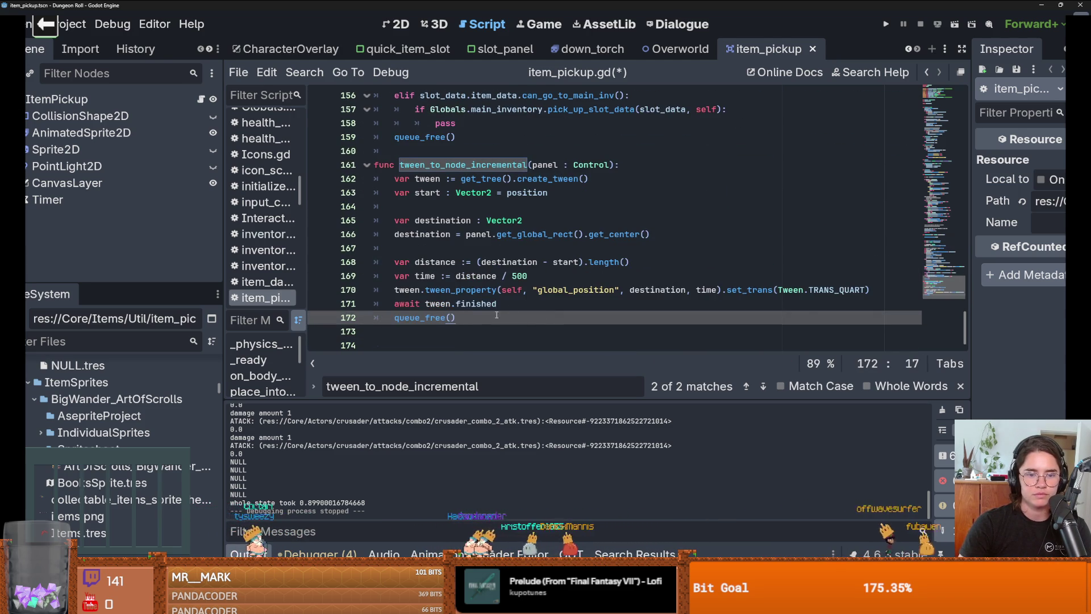
left_click_drag(458, 318, 374, 185)
mouse_move(457, 318)
left_mouse_down()
mouse_move(370, 270)
mouse_move(333, 134)
left_mouse_up()
key("BackSpace")
- Put the incremental tween body into tween_to_node without the leftover call, then save and run
scroll(398, 227, "up", 4)
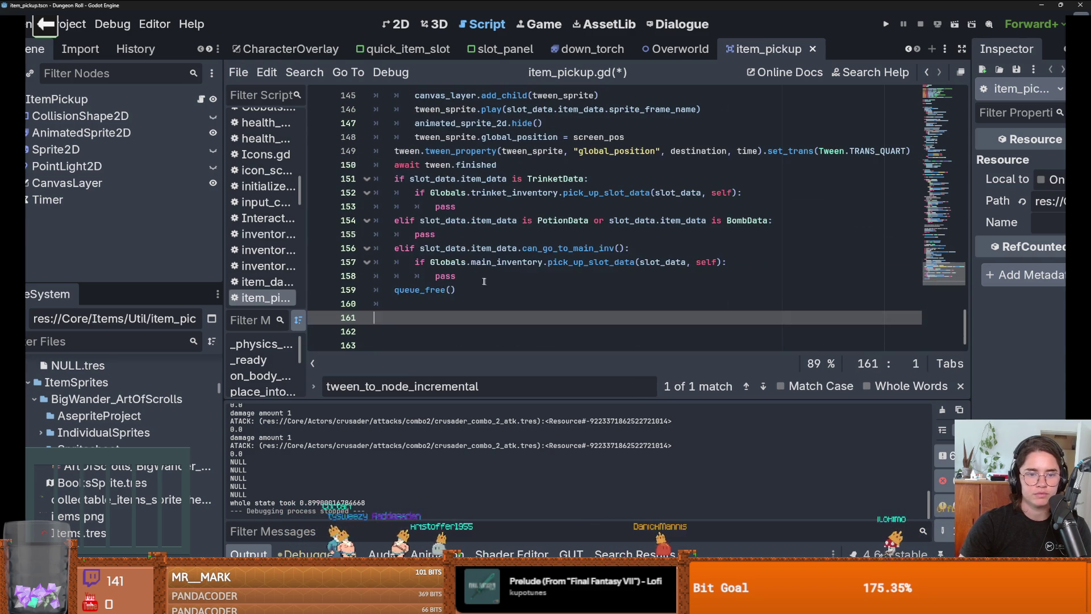
left_click_drag(457, 290, 448, 223)
key("ctrl+z")
key("ctrl+z")
key("ctrl+z")
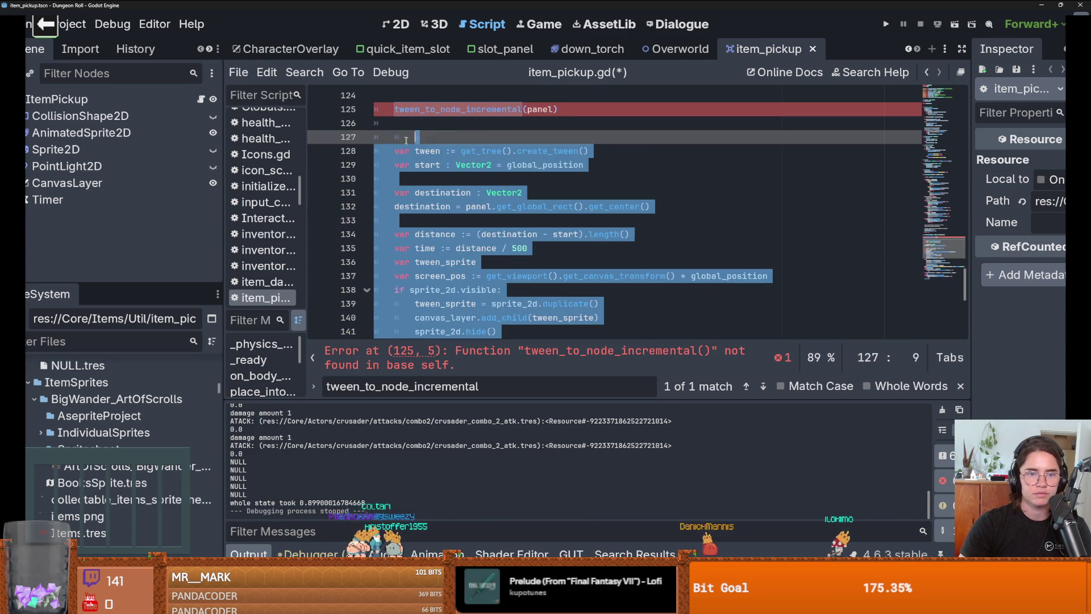
key("ctrl+z")
key("ctrl+z")
key("ctrl+z")
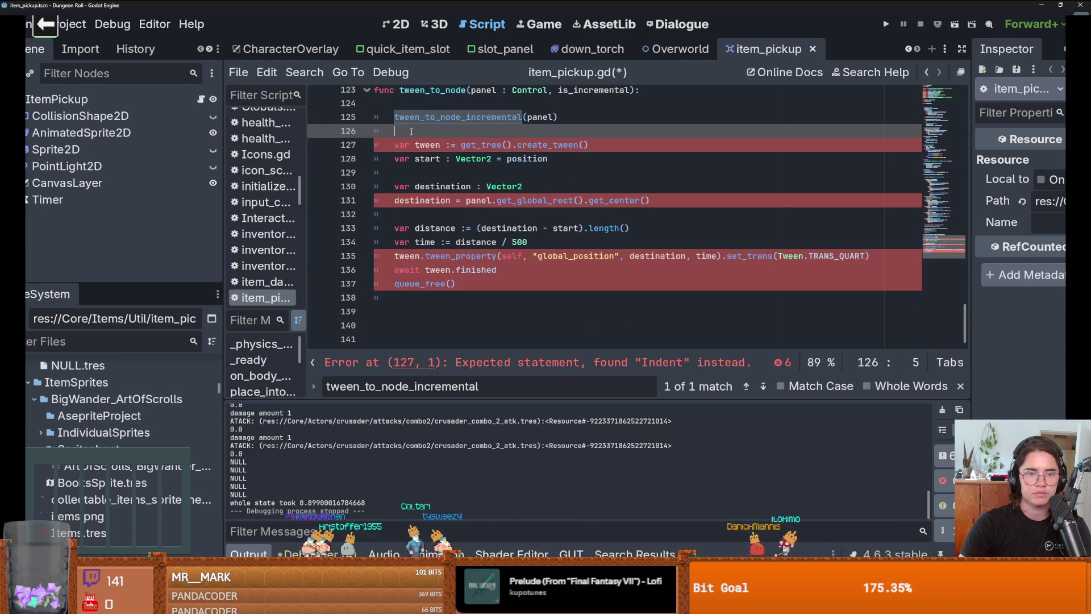
key("ctrl+z")
key("ctrl+z")
key("ctrl+z")
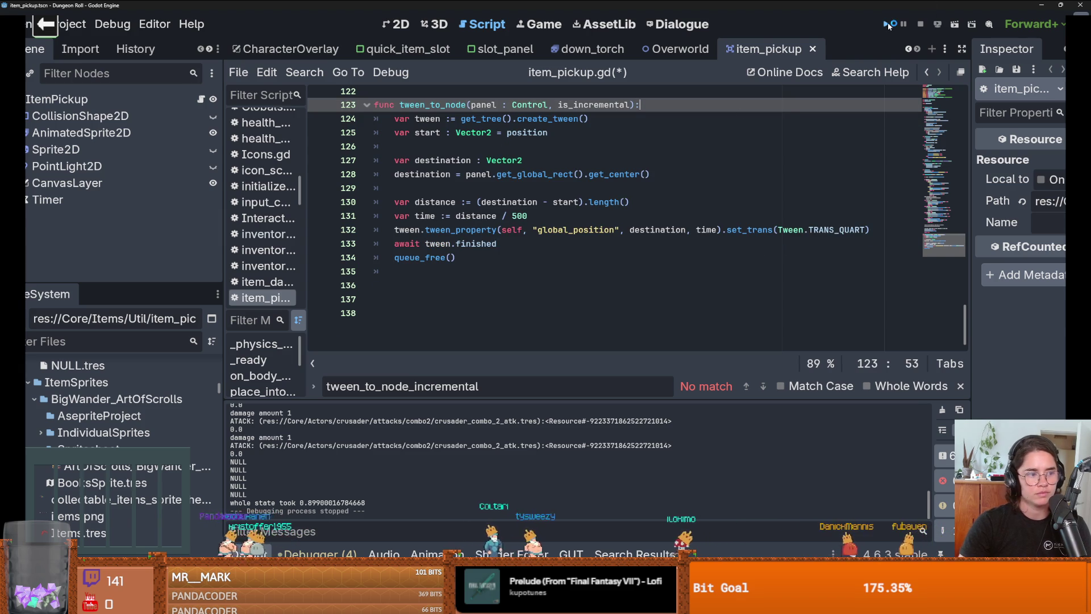
left_click(887, 24)
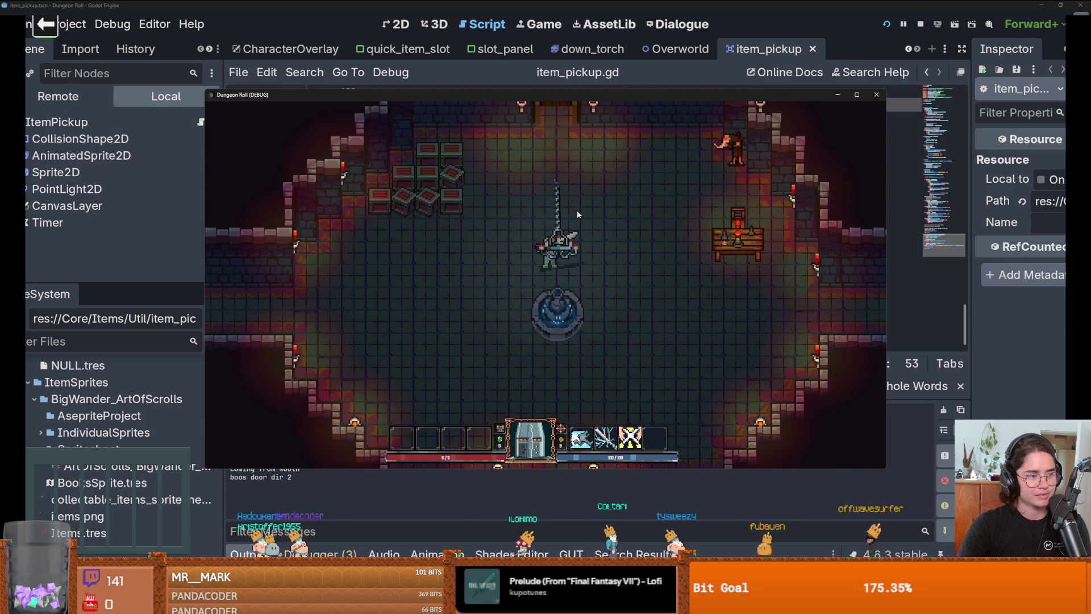
- Smash crates around the fountain room, go through the top door and pick the next room card
left_click(551, 254)
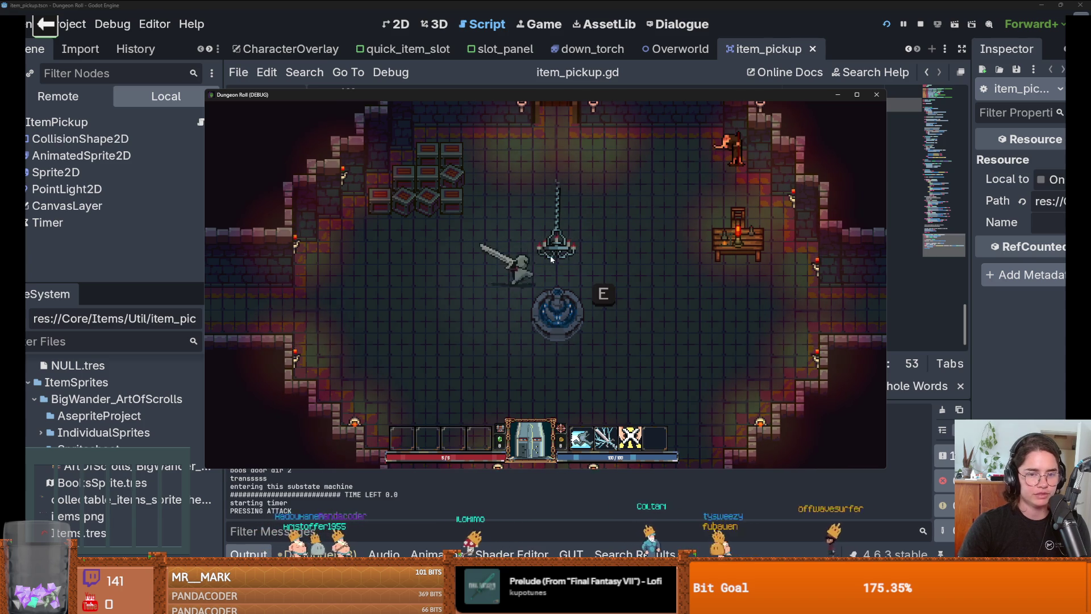
key("w")
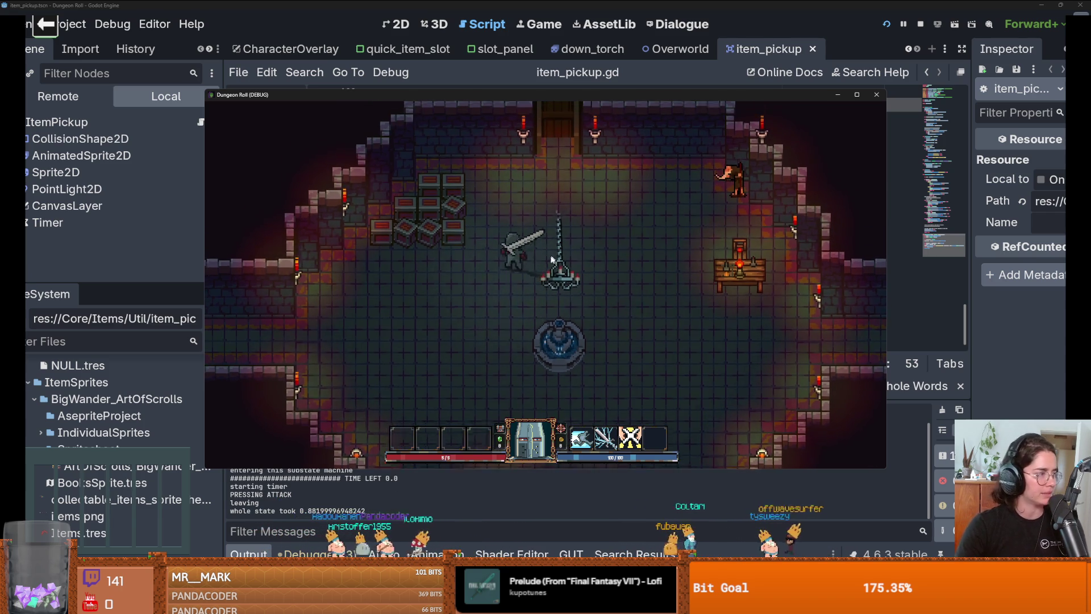
key("a")
left_click(400, 257)
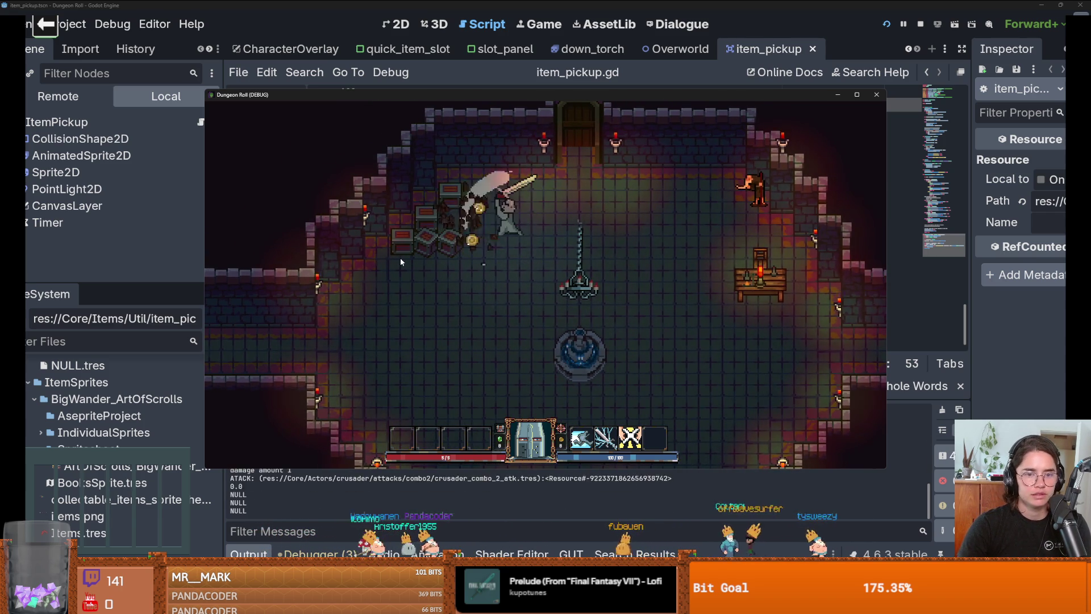
key("a")
key("s")
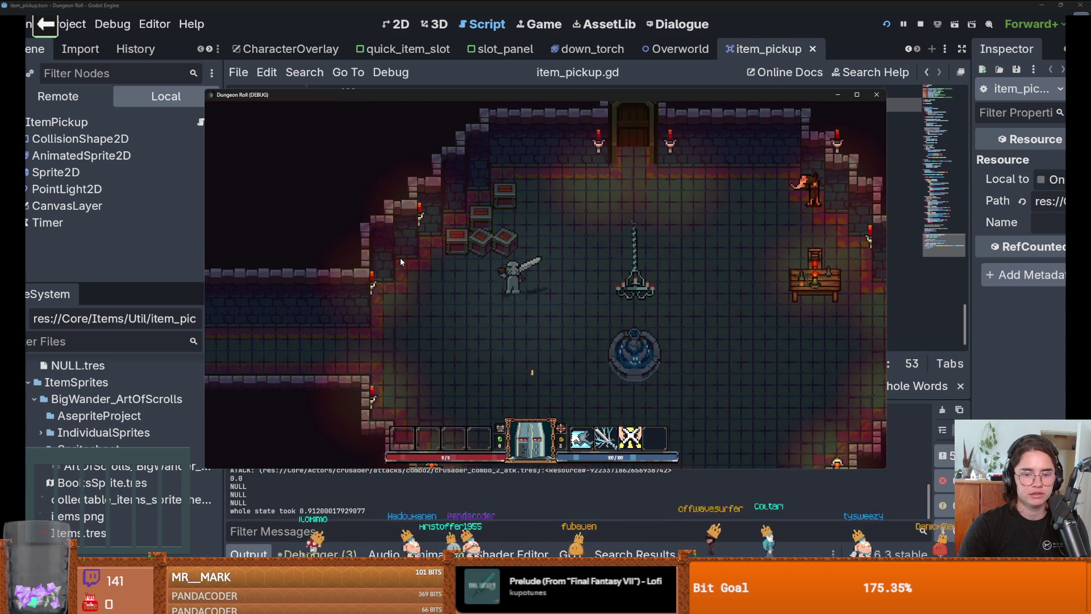
left_click(398, 263)
key("a")
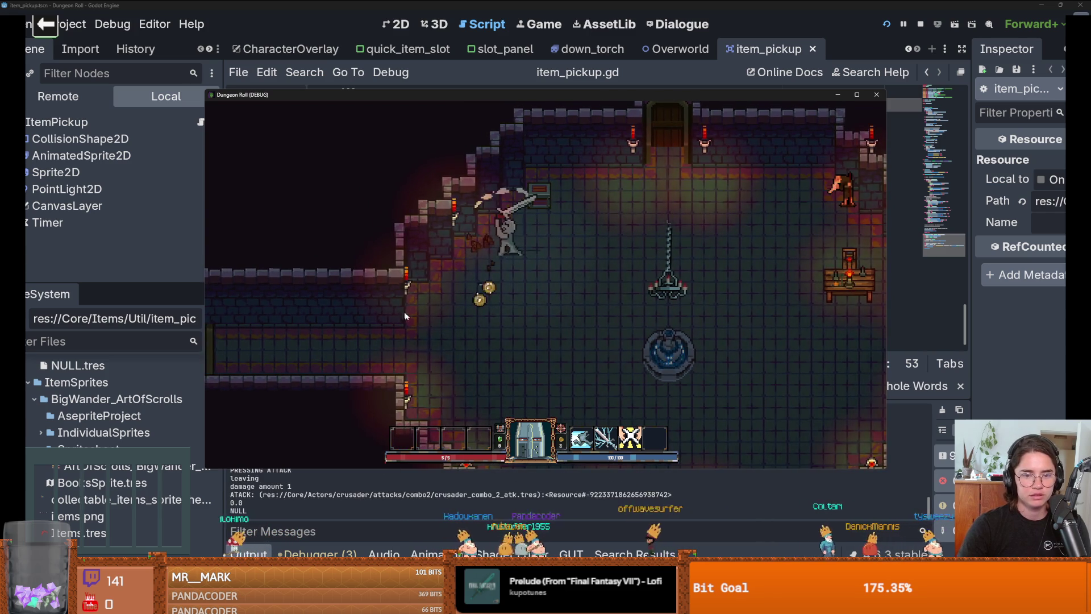
key("w")
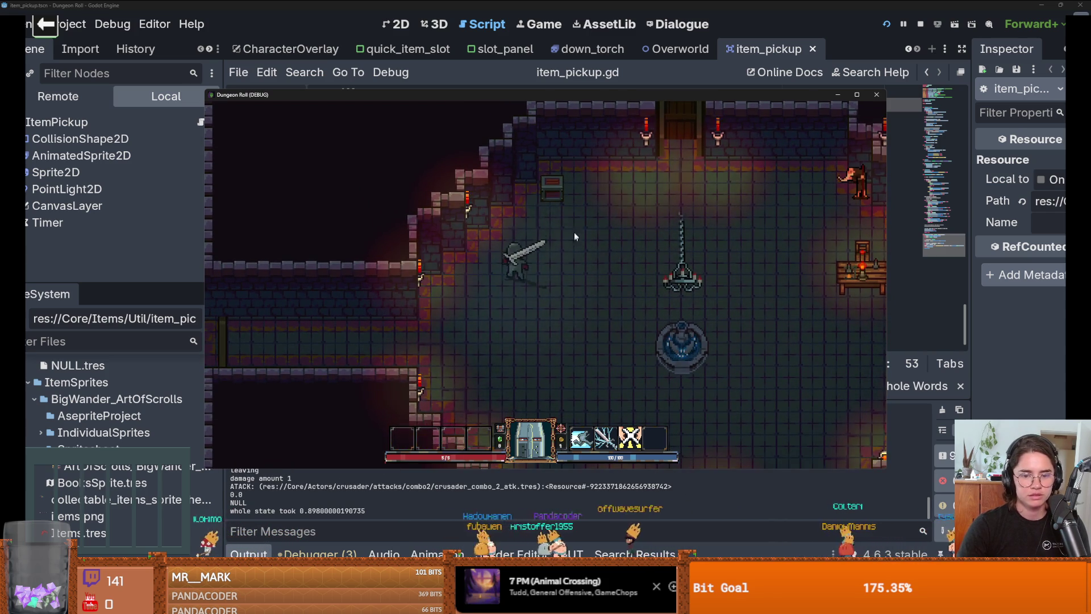
left_click(544, 189)
key("d")
key("w")
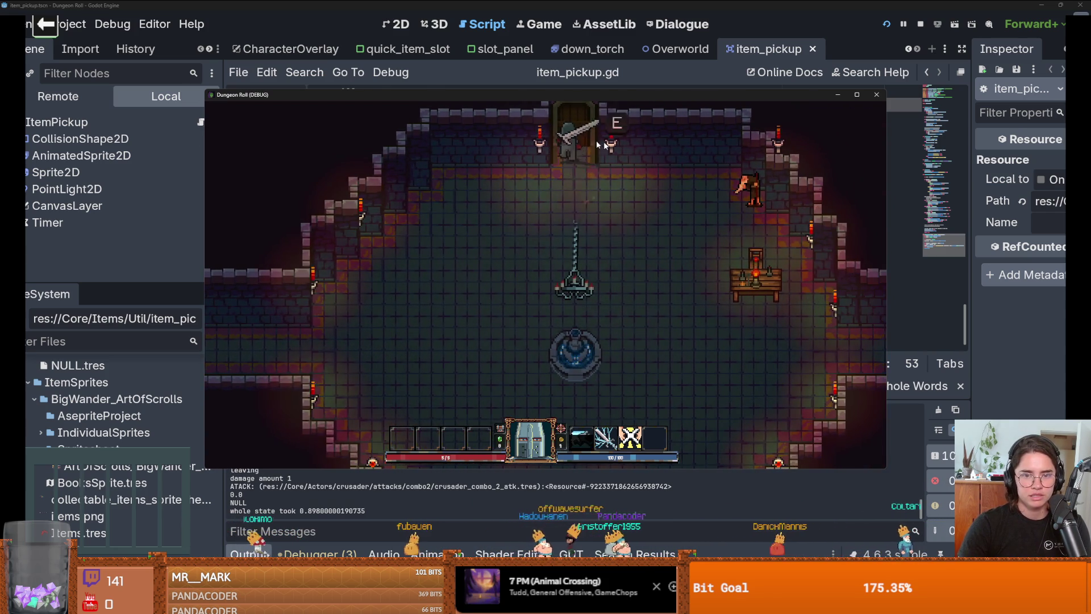
key("e")
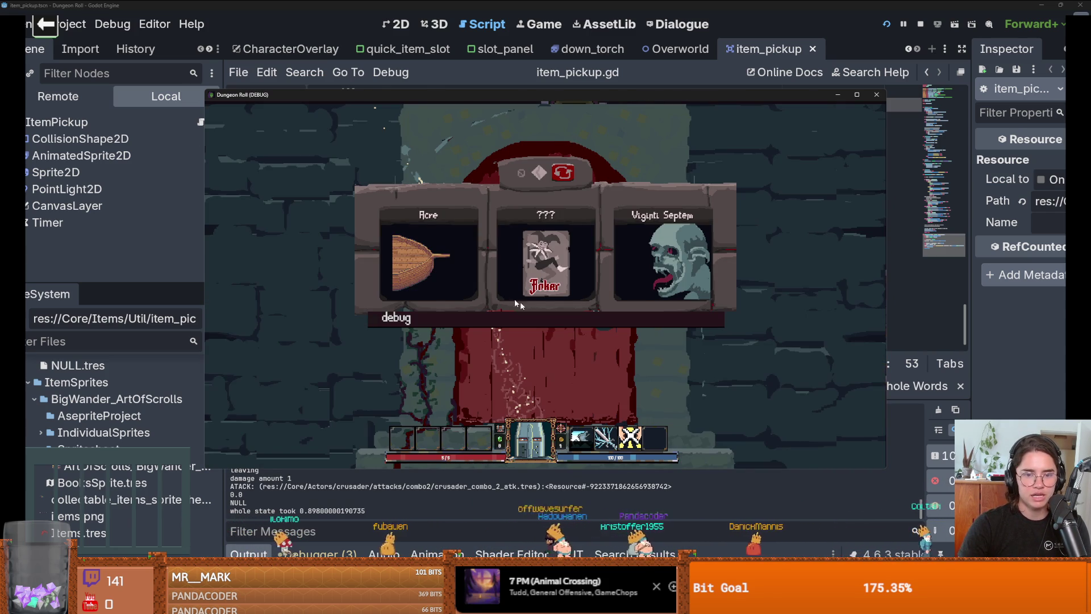
left_click_drag(722, 345, 723, 456)
left_click(670, 343)
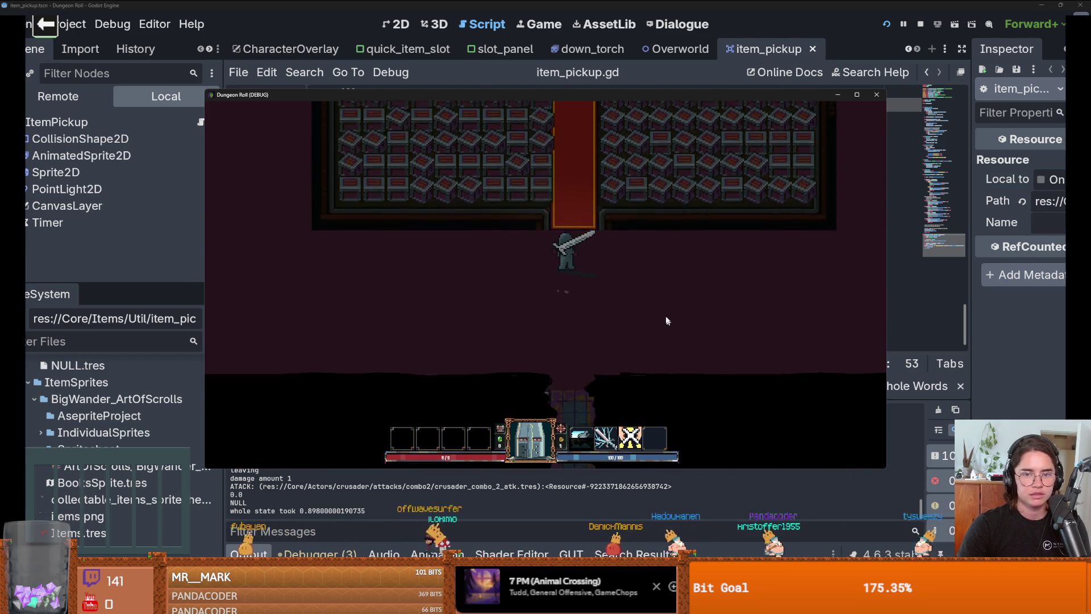
- Walk the knight up the red-carpet corridor and slash crates in the crate room to test pickups
key("w")
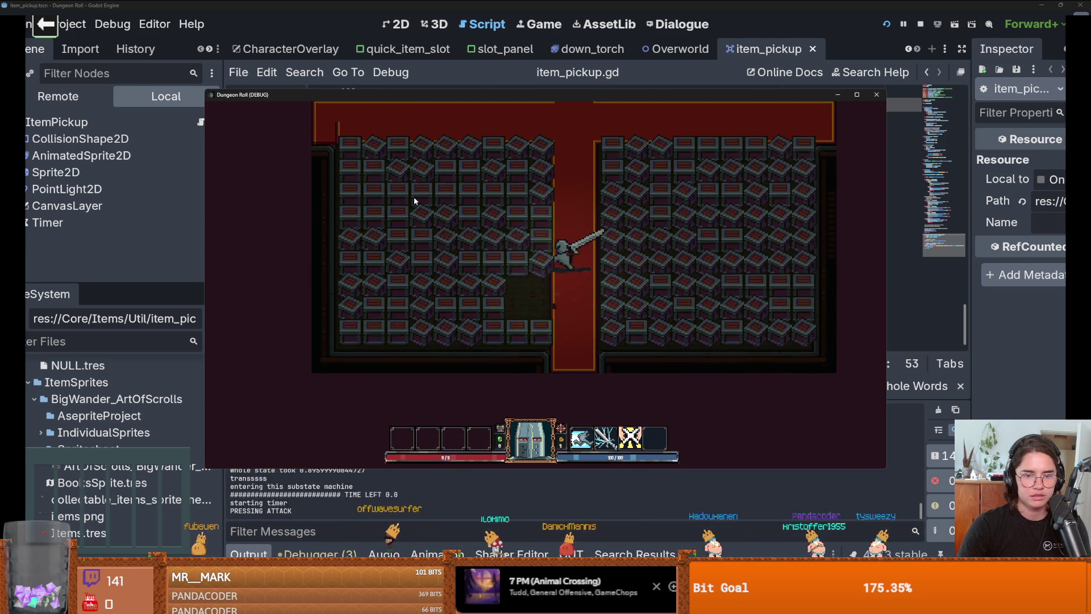
left_click(413, 200)
key("s")
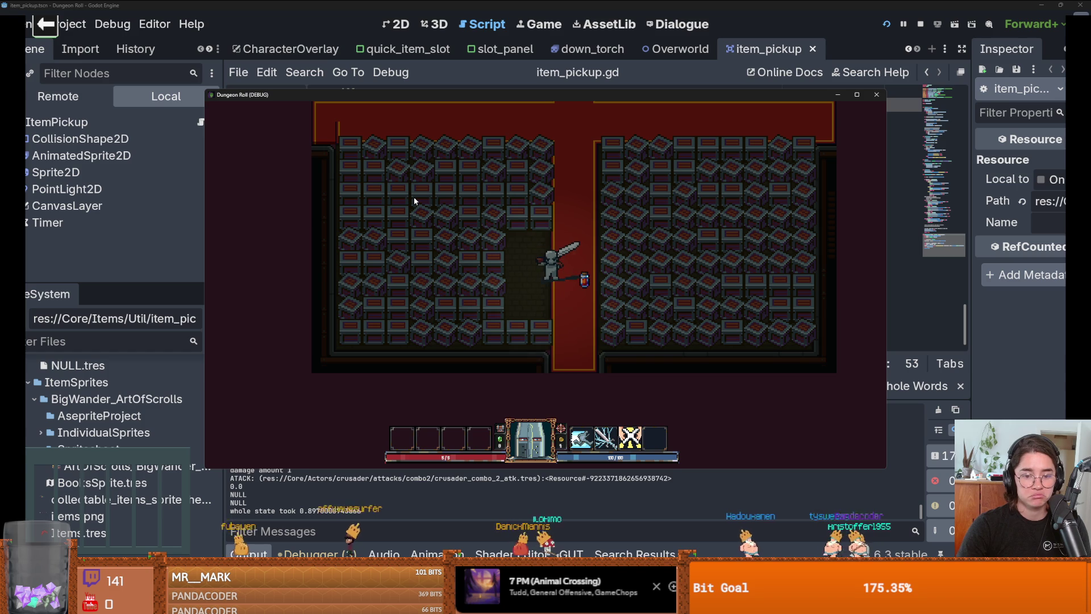
key("a")
left_click(414, 196)
key("w")
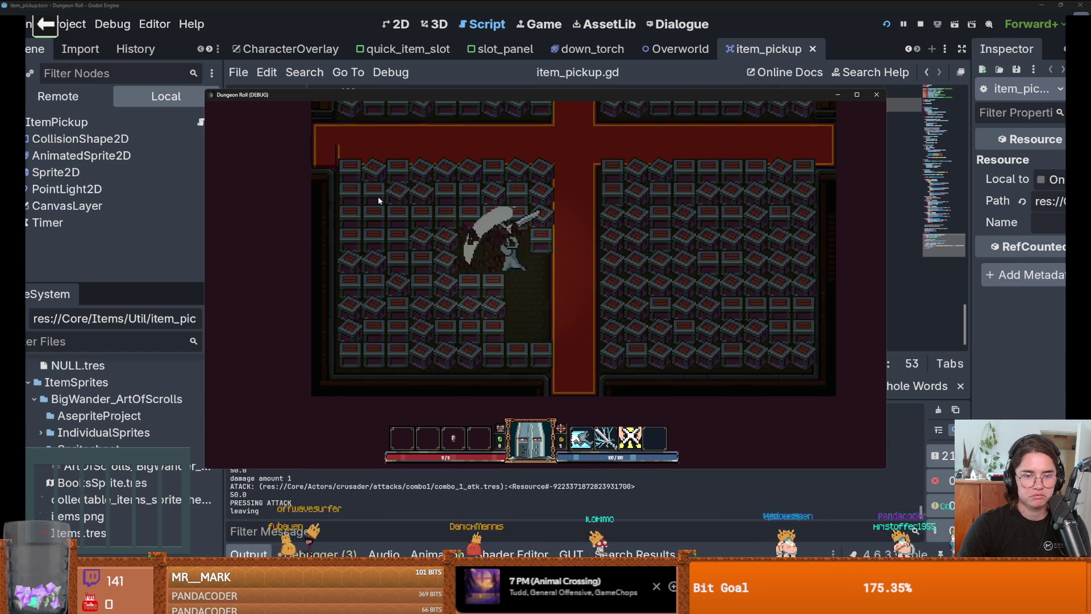
key("a")
key("w")
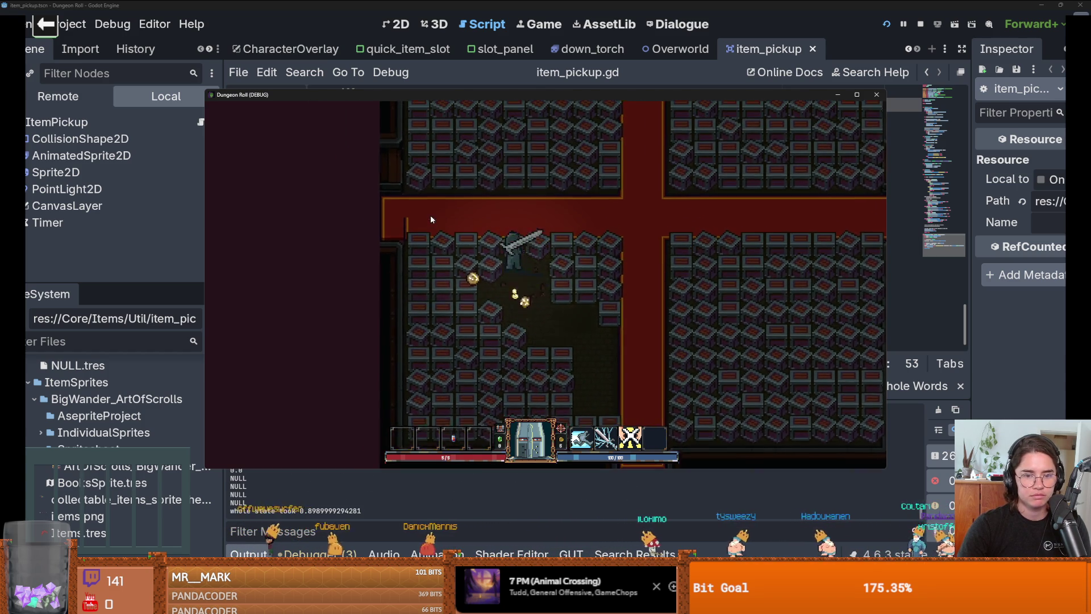
left_click(431, 215)
left_click(462, 317)
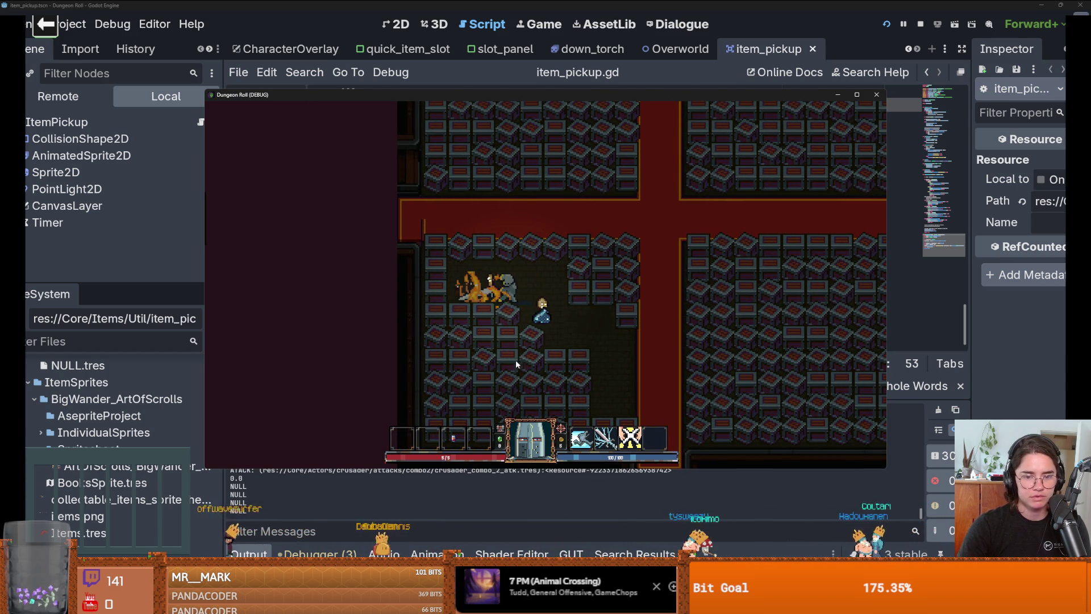
key("d")
left_click(521, 382)
left_click(489, 367)
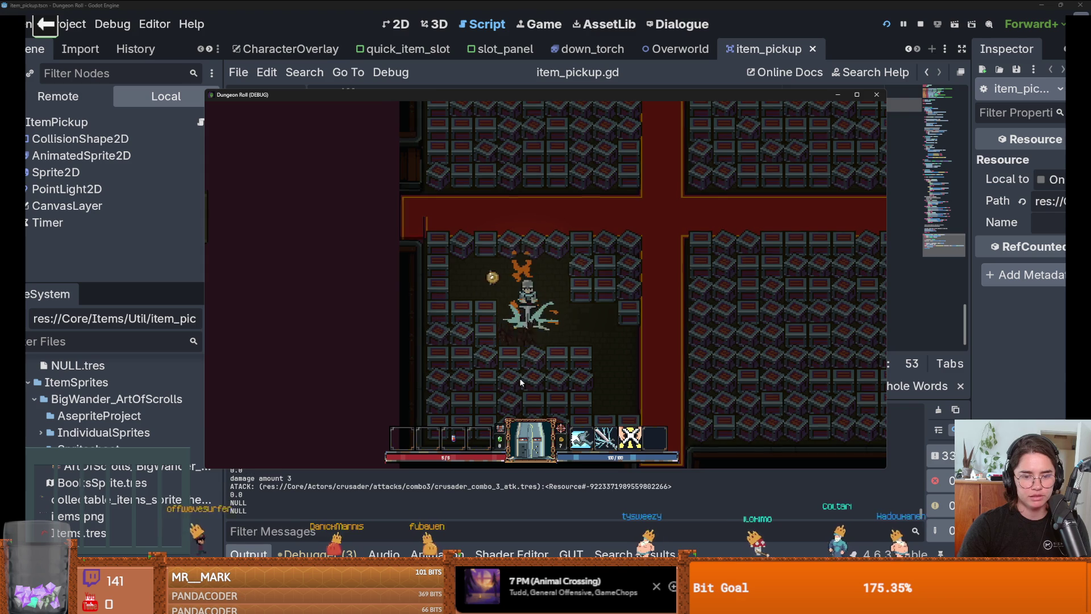
key("s")
left_click(472, 341)
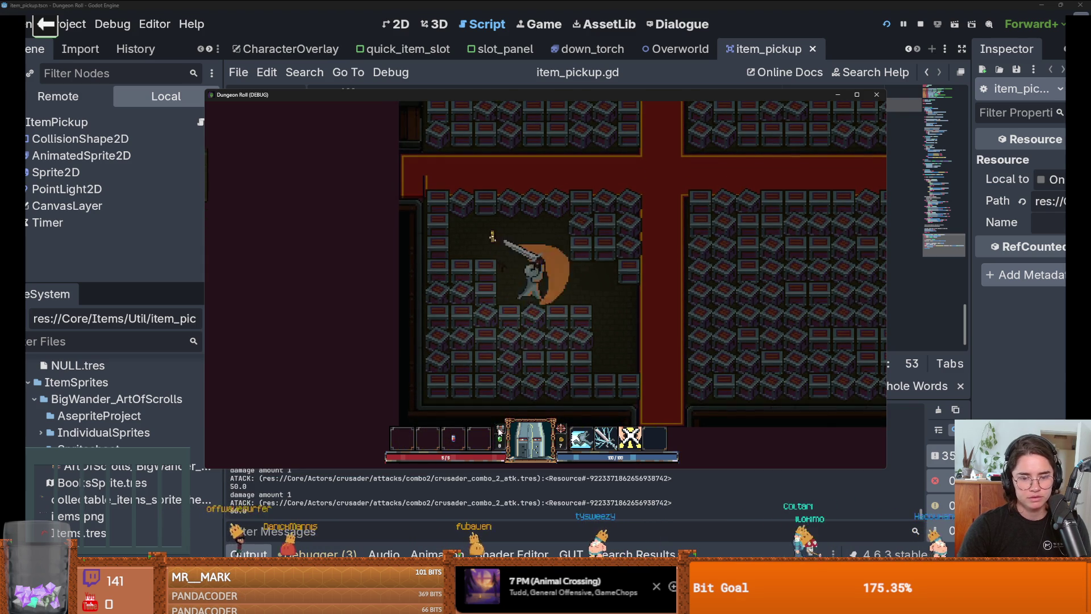
left_click(425, 314)
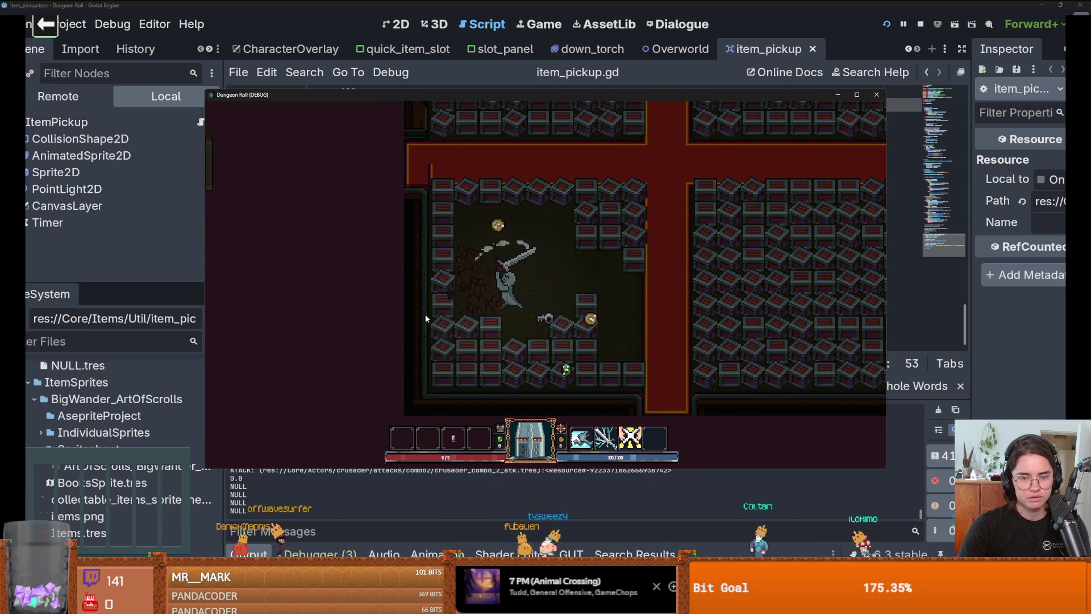
key("s")
left_click(634, 320)
left_click(633, 315)
key("d")
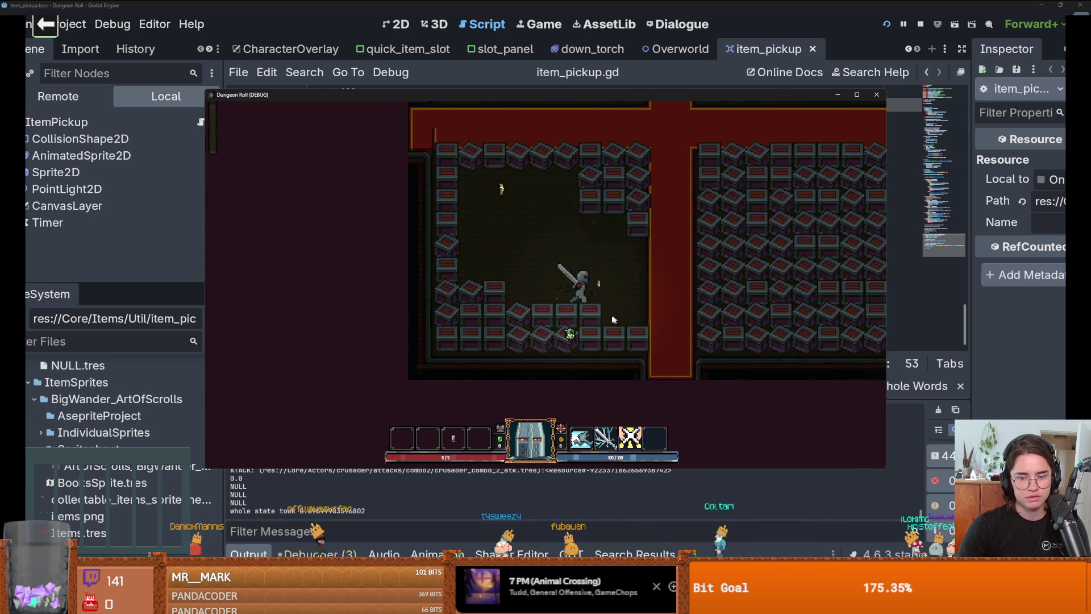
left_click(479, 328)
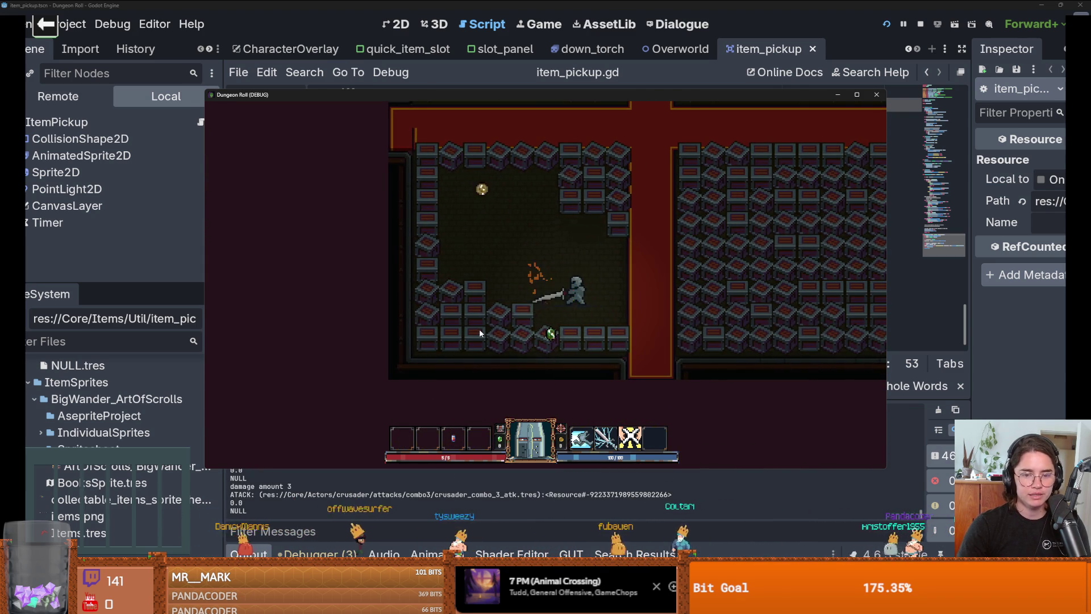
key("s")
key("a")
left_click(474, 344)
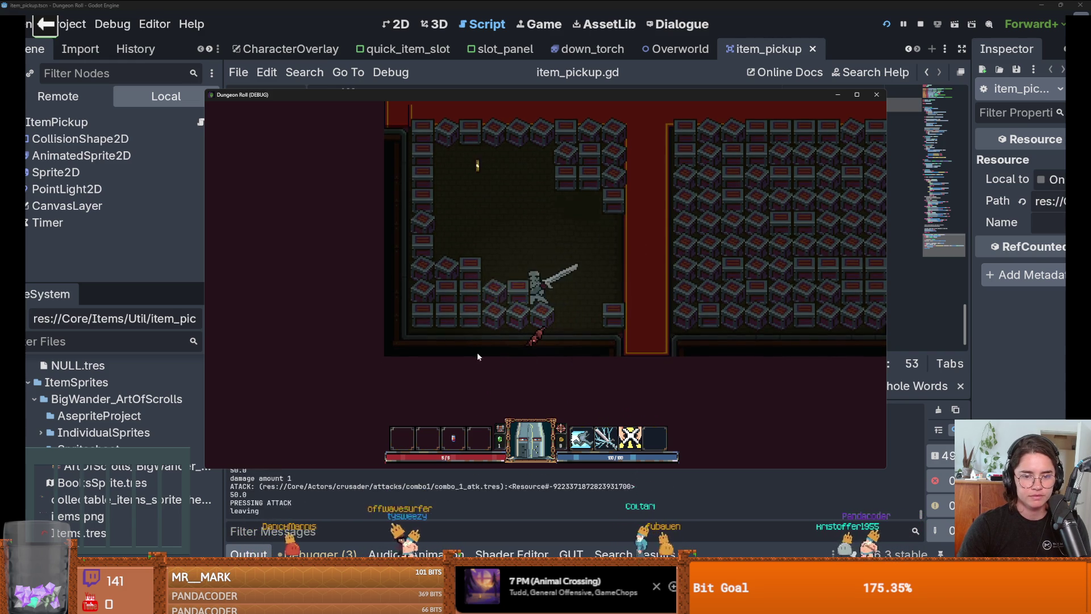
left_click(524, 380)
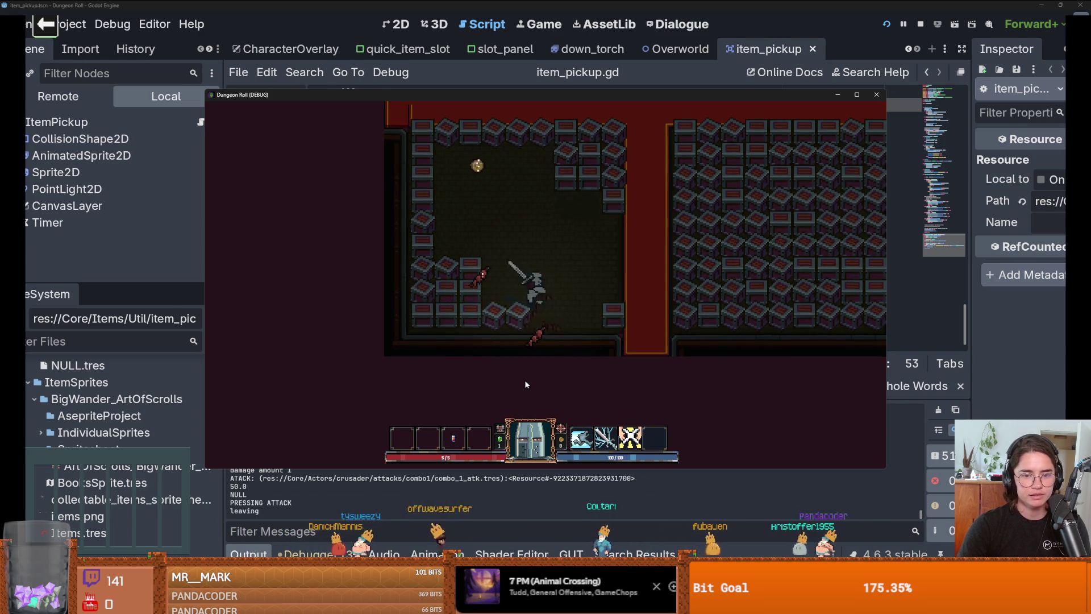
- Keep breaking crates up into the upper room, then close the Dungeon Roll debug window
key("w")
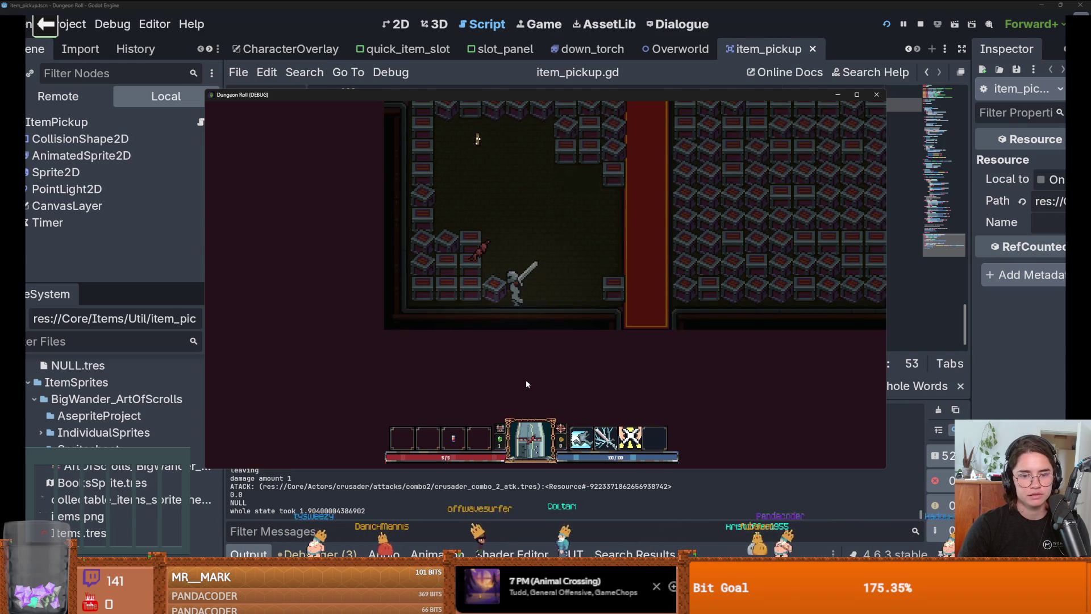
left_click(370, 289)
key("a")
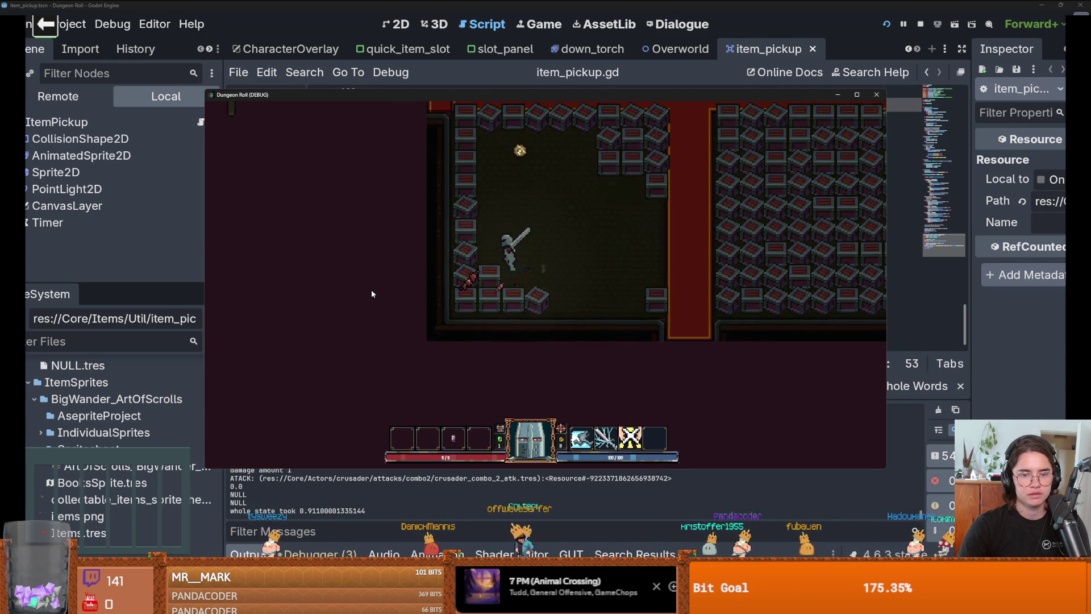
left_click(537, 386)
key("s")
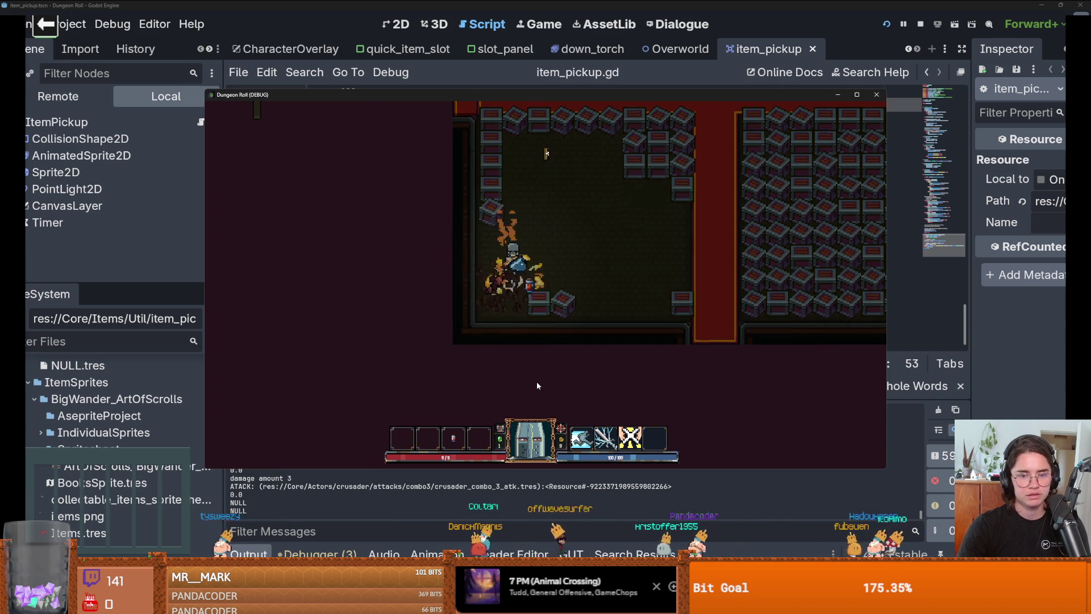
left_click(668, 346)
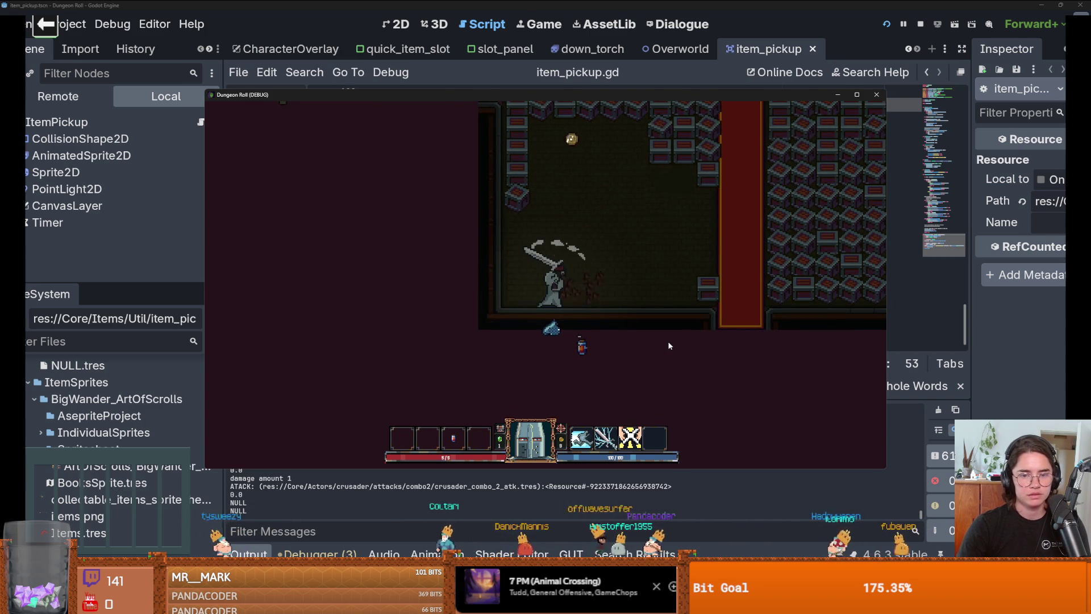
key("w")
left_click(608, 316)
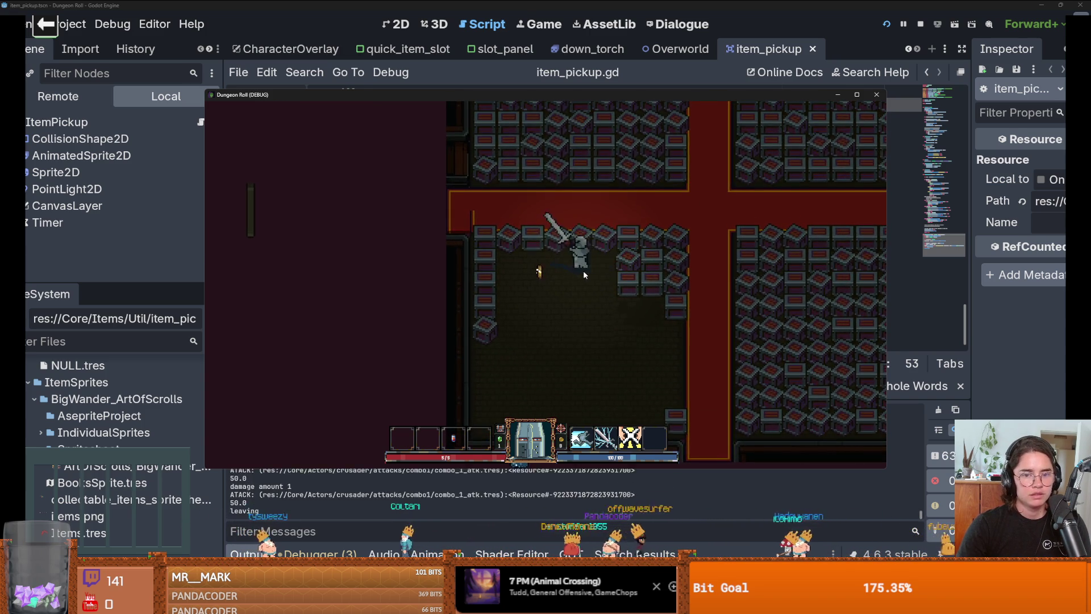
left_click(686, 284)
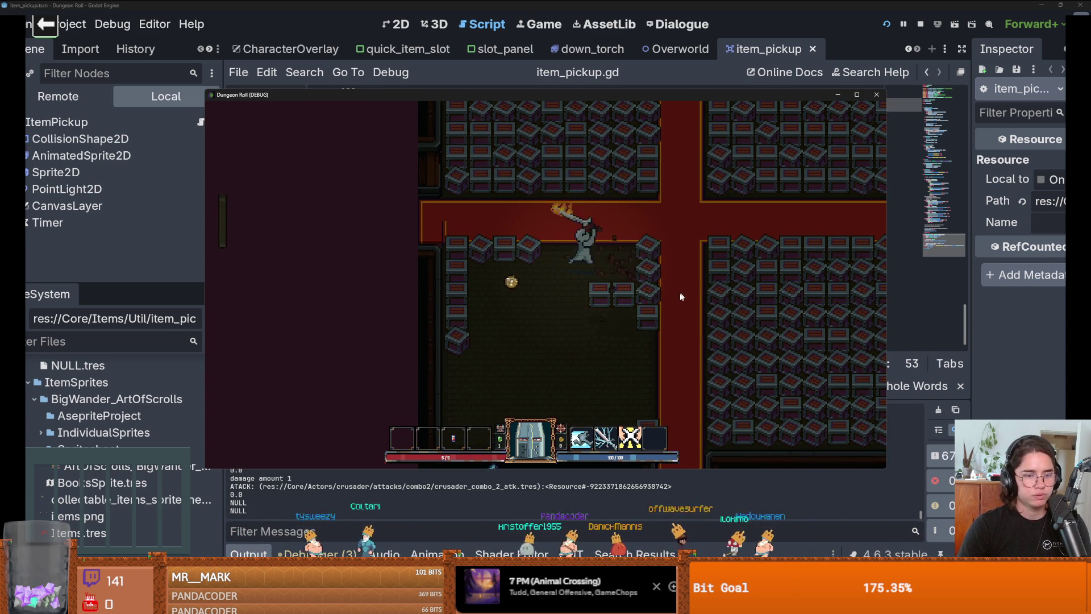
key("a")
left_click(619, 350)
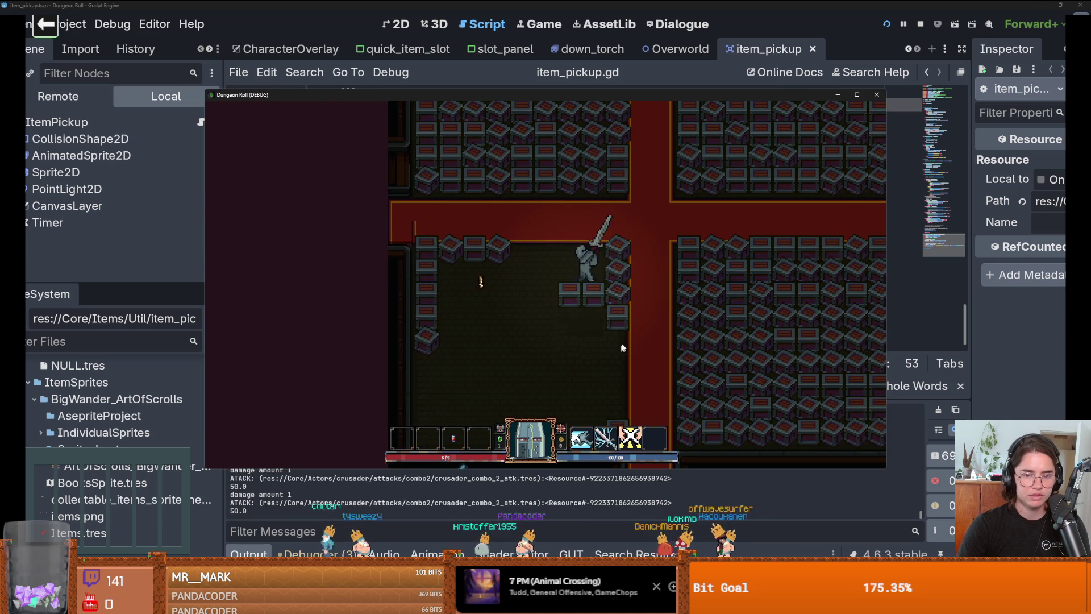
left_click(650, 318)
left_click(649, 318)
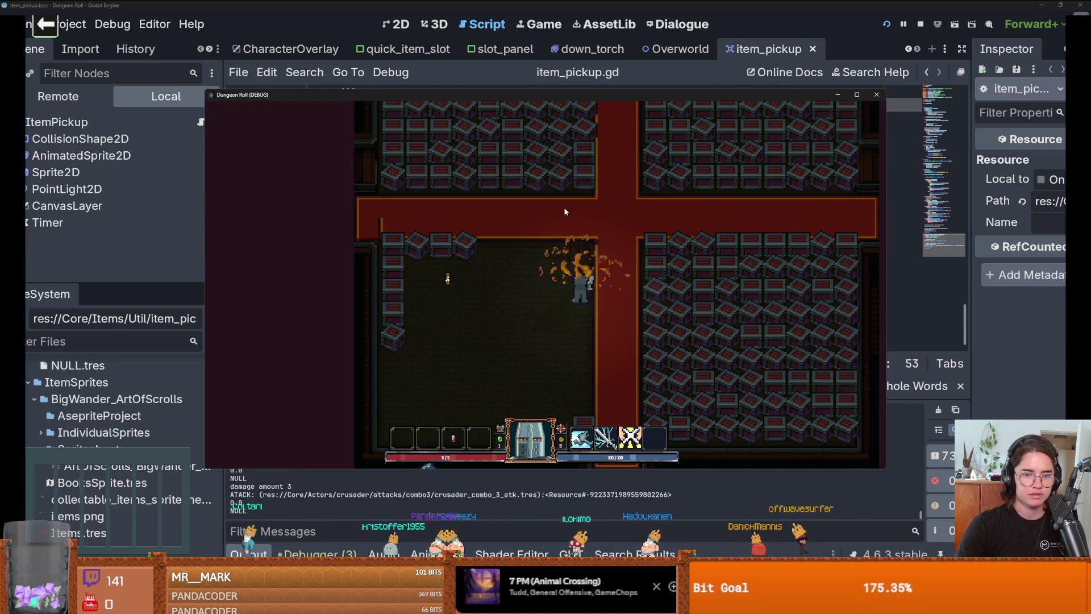
key("w")
left_click(530, 183)
key("w")
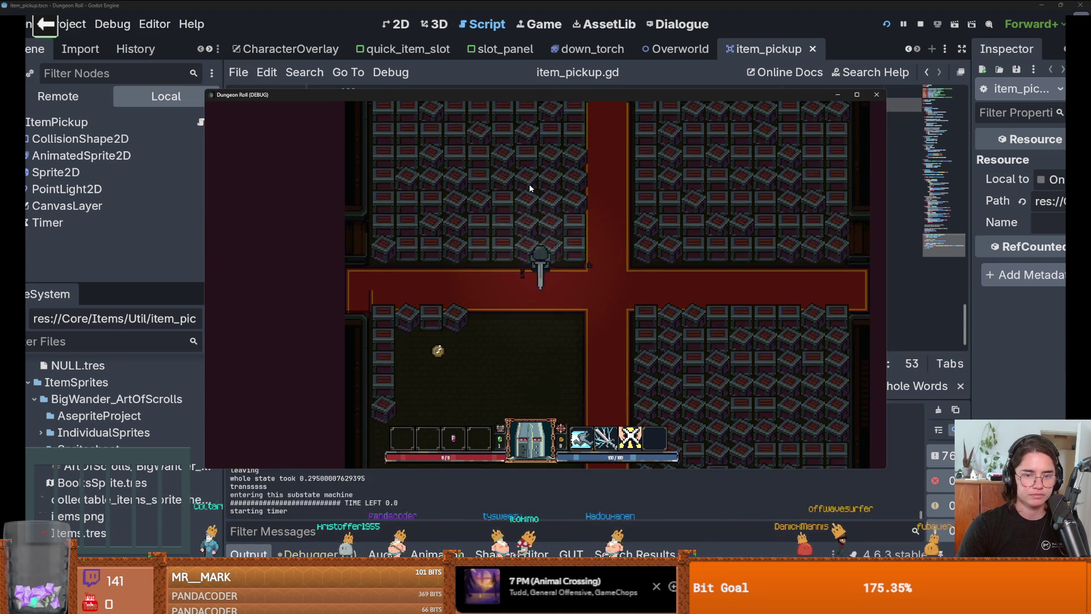
left_click(529, 183)
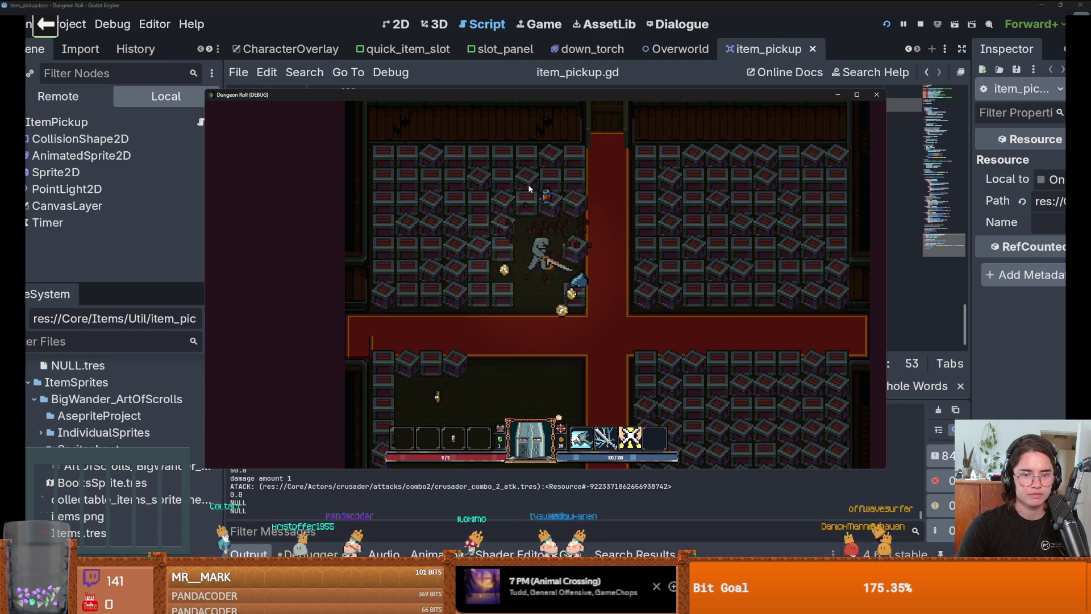
key("w")
left_click(455, 236)
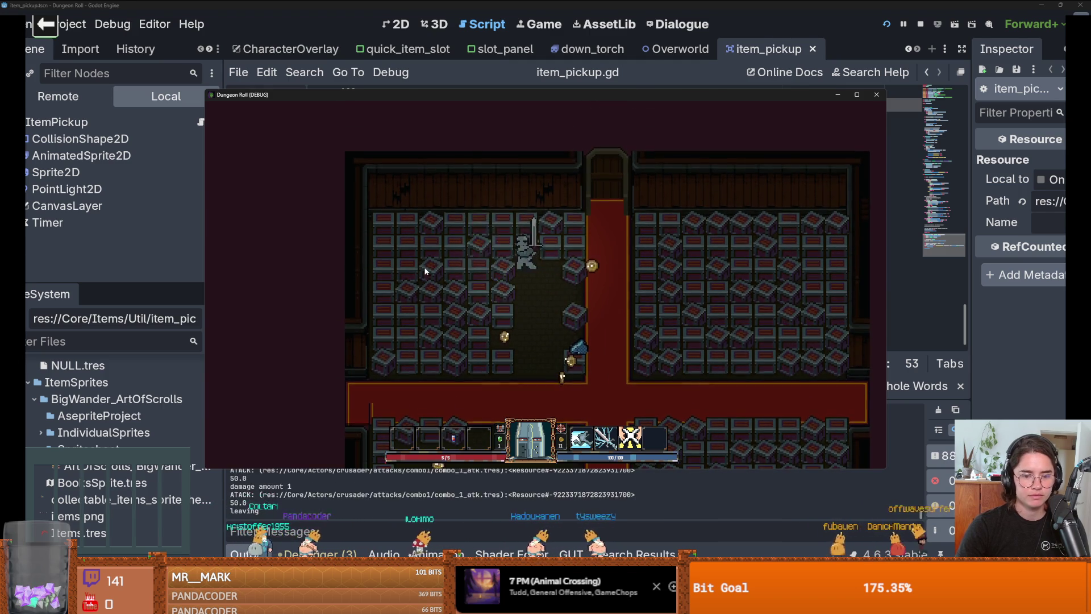
key("a")
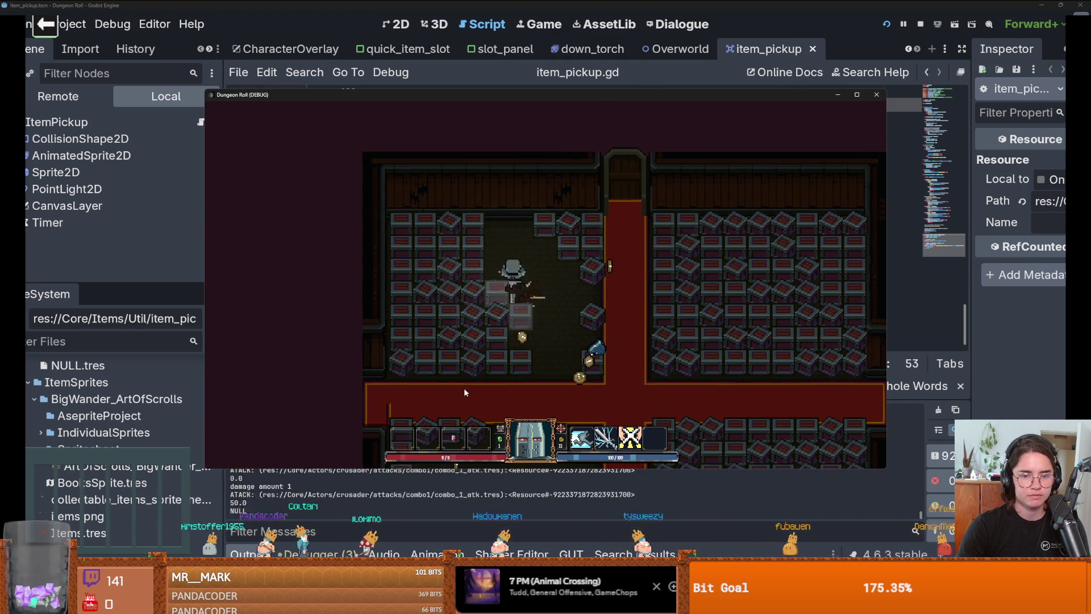
left_click(464, 388)
key("s")
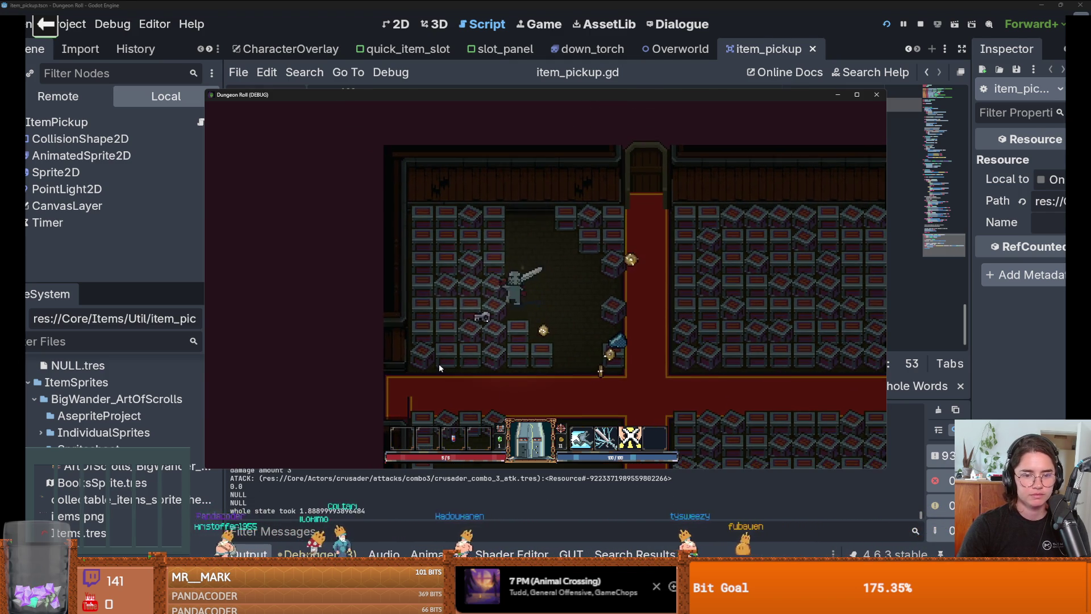
left_click(439, 364)
key("s")
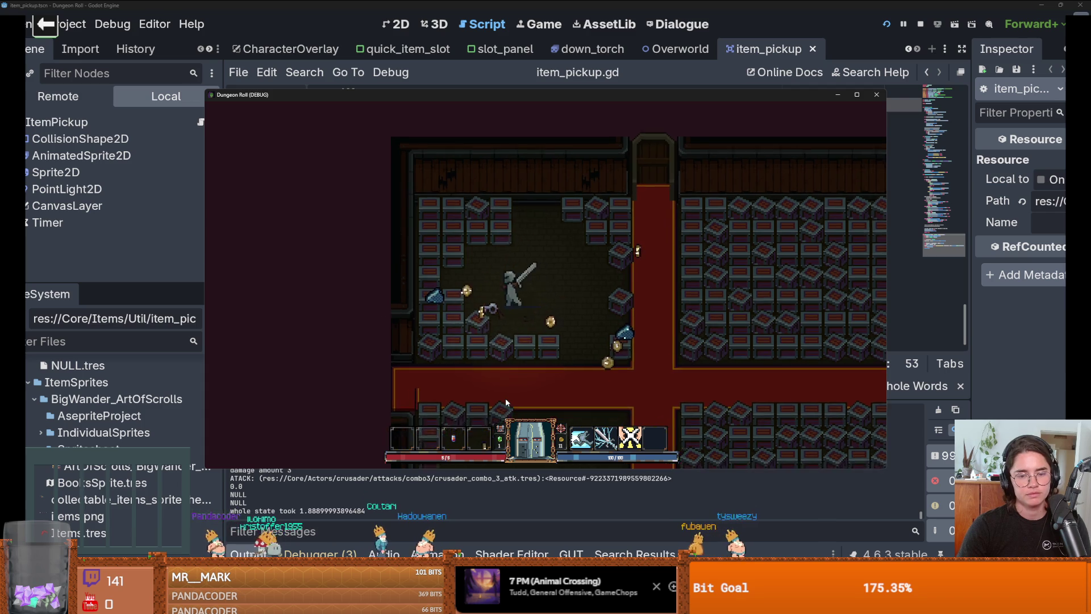
left_click(506, 398)
left_click(480, 392)
left_click(807, 192)
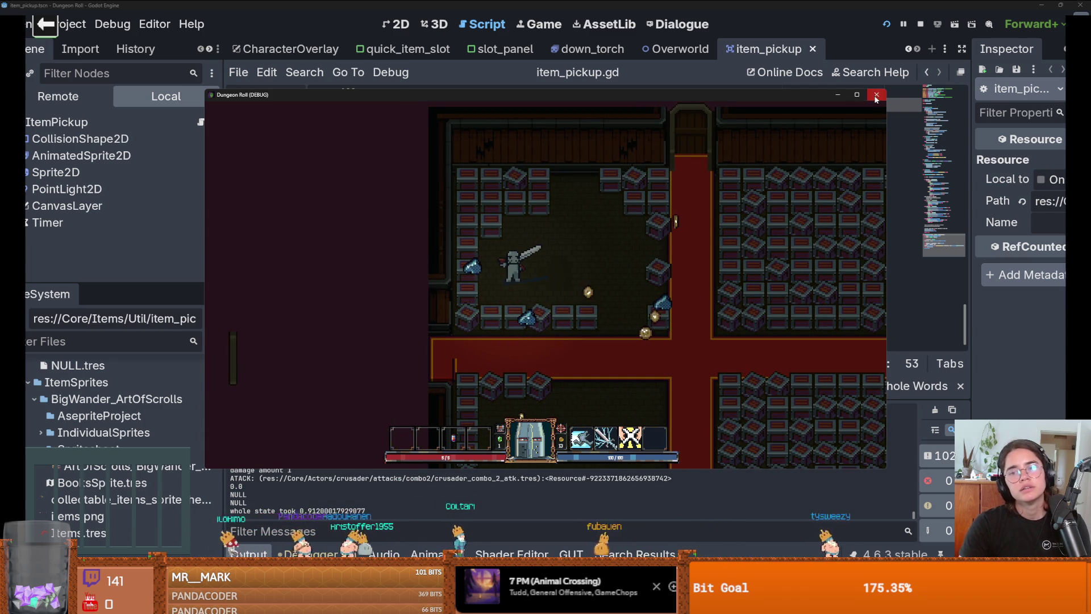
left_click(876, 98)
- Replace the prefilled revert summary and description, then commit the item_pickup.gd changes to dev
key("alt+Tab")
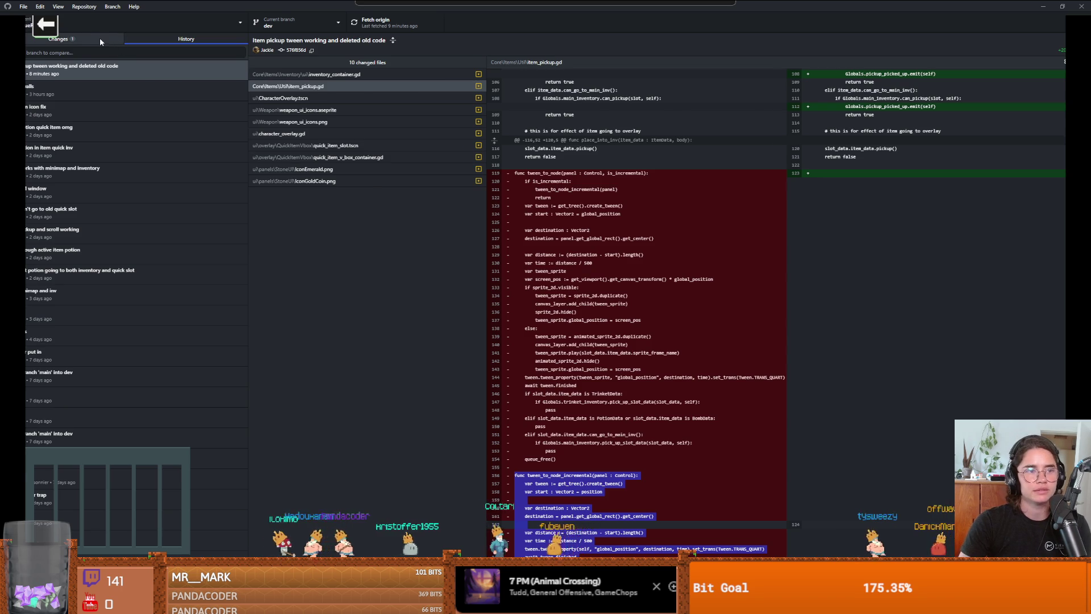
left_click(100, 37)
left_click(112, 494)
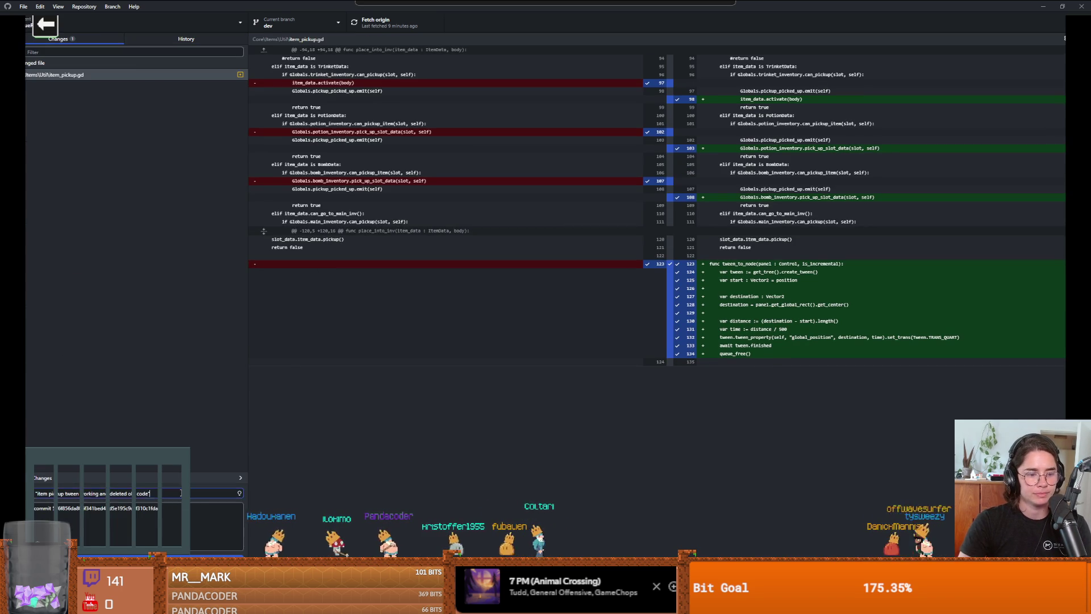
key("ctrl+a")
key("BackSpace")
key("Tab")
key("ctrl+a")
key("BackSpace")
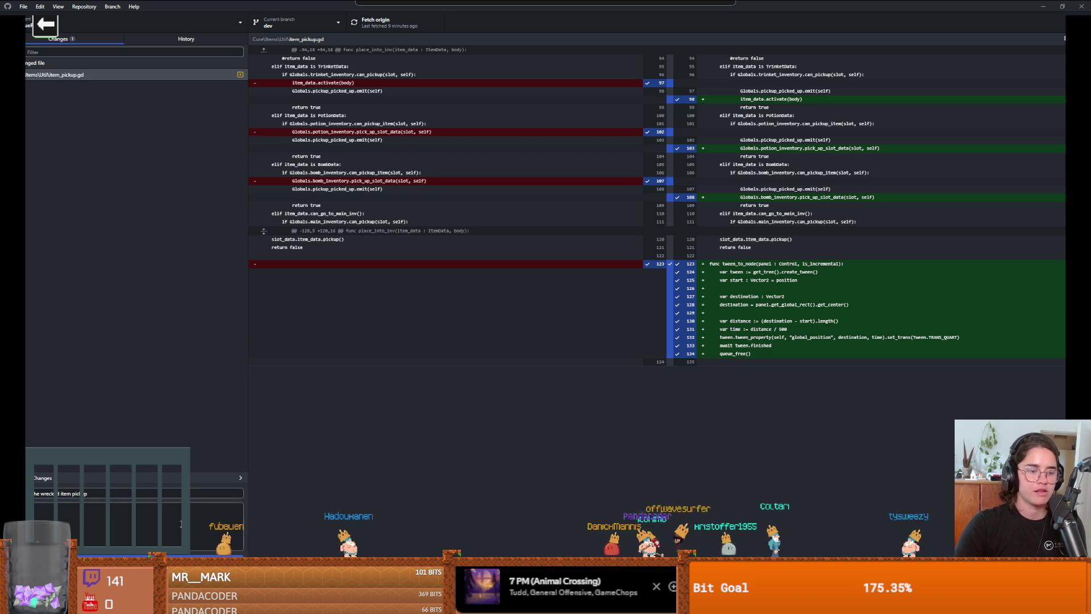
key("ctrl+Return")
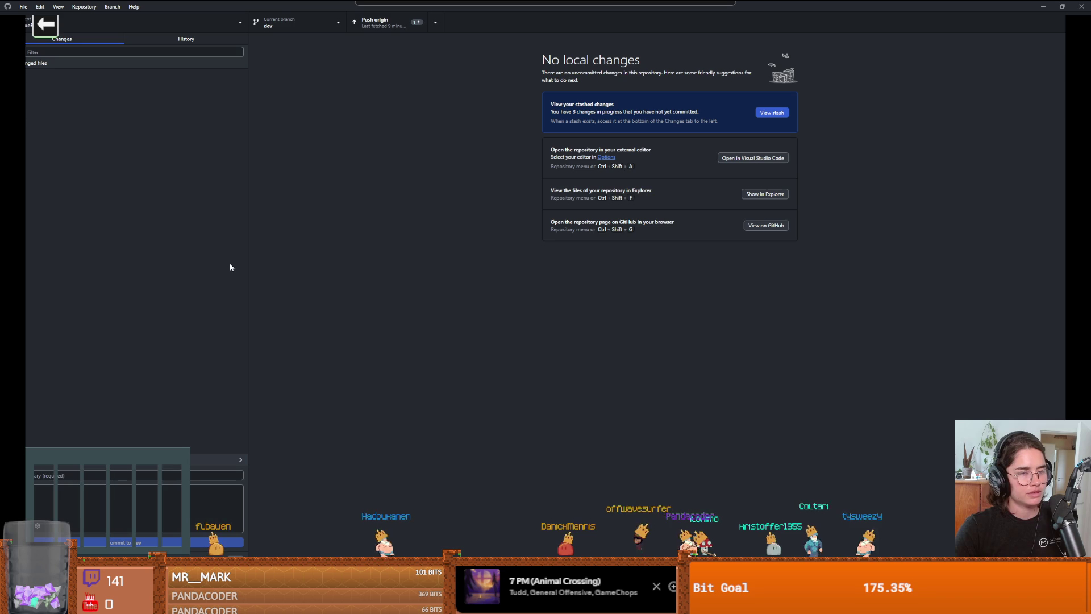
- Push the item_pickup.gd fix commit from dev to origin
left_click(403, 19)
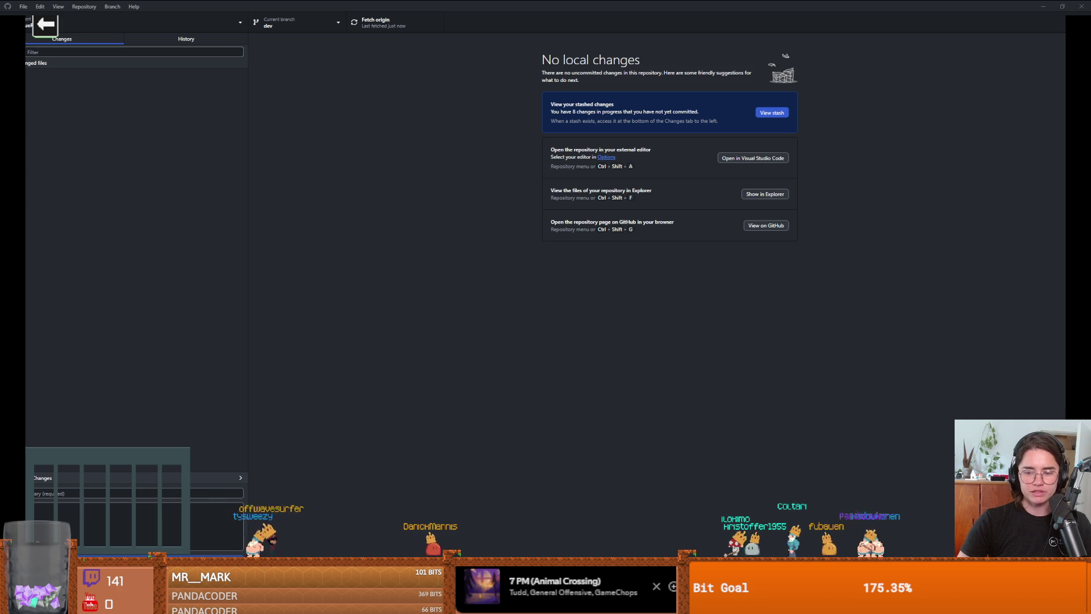
- Launch Steam through Windows Search, then return to the Godot editor
key("super")
type("se")
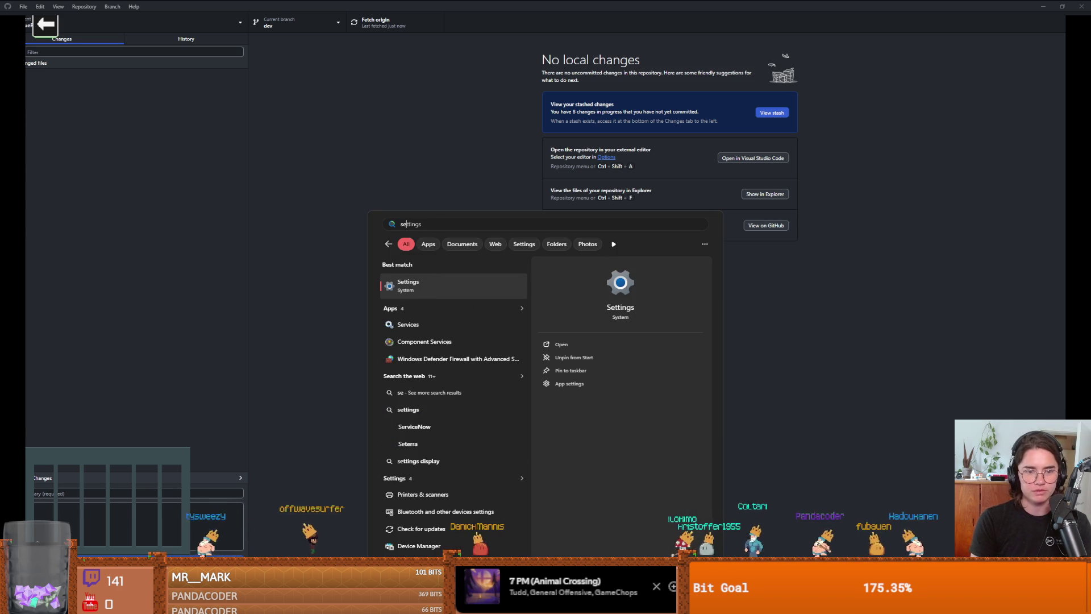
type("team")
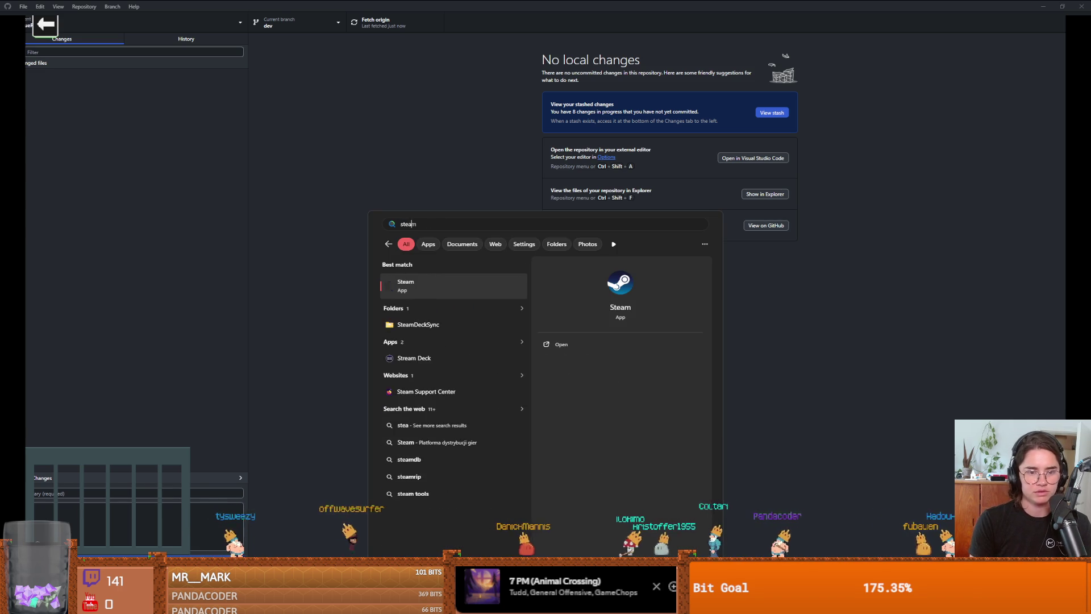
key("Return")
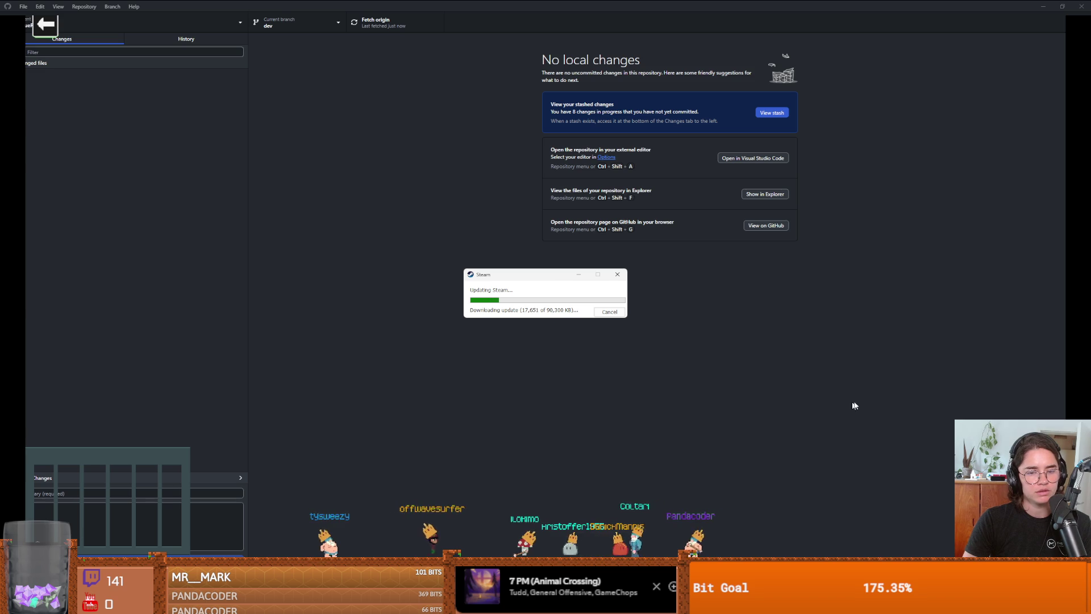
key("alt+Tab")
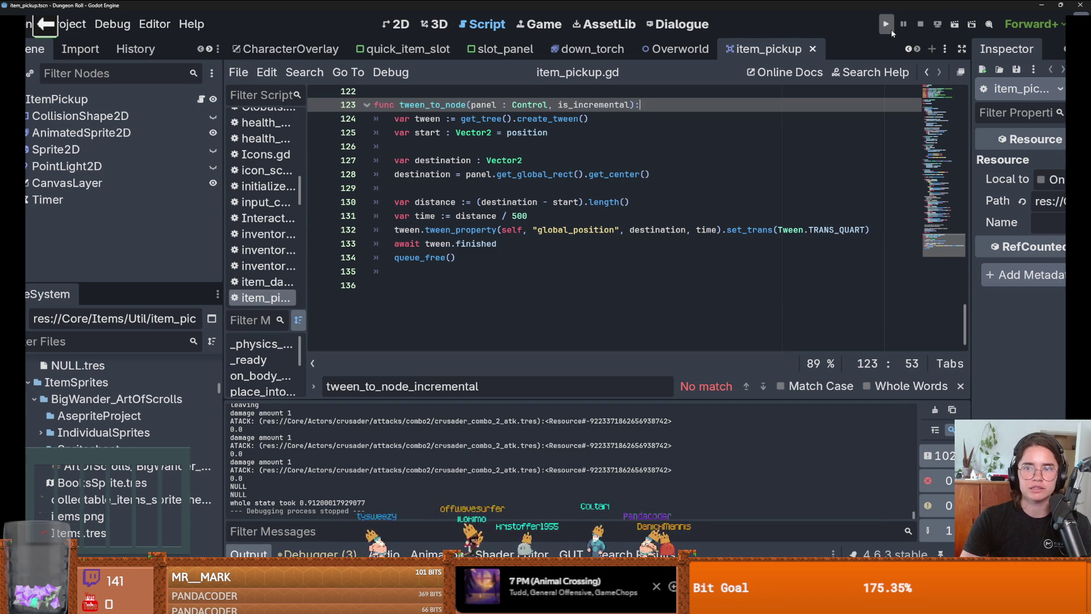
- Run Dungeon Roll maximised, exit through the top door, choose the Unus room and dismiss the Steam overlay
left_click(892, 29)
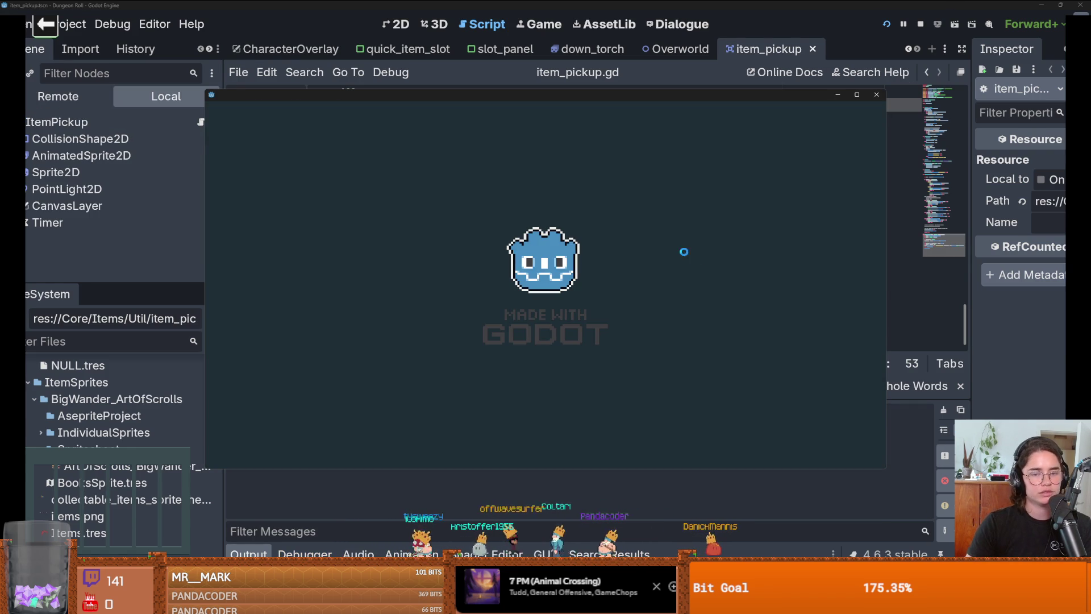
left_click(857, 95)
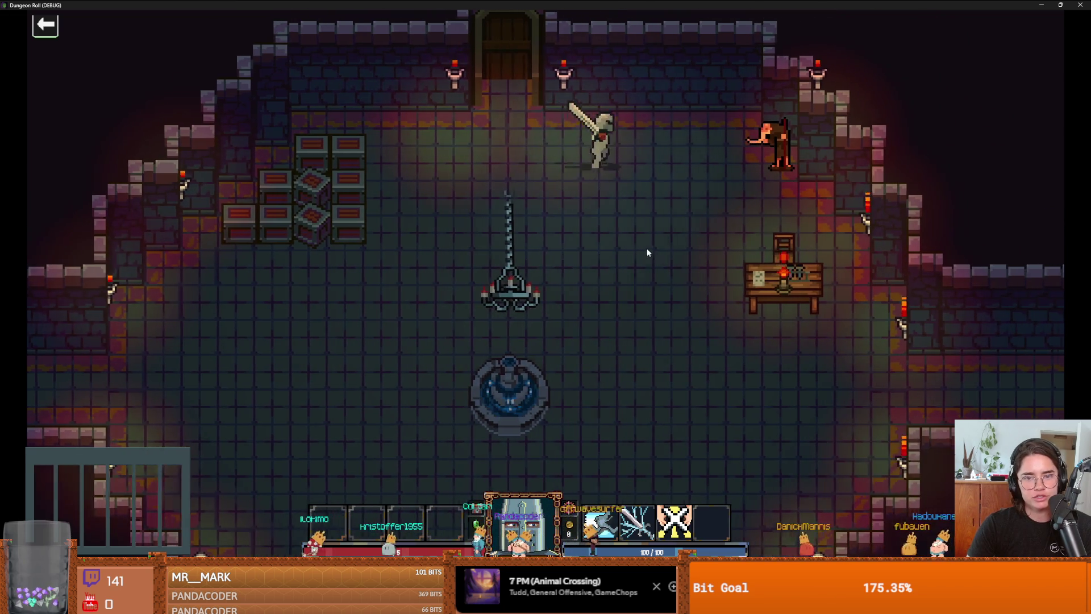
key("d")
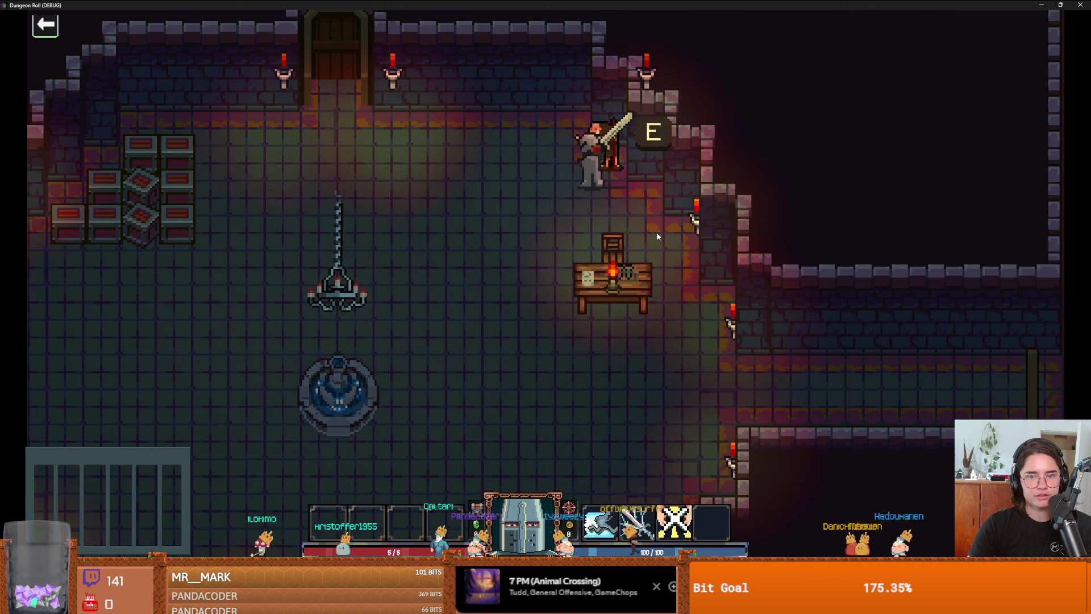
key("a")
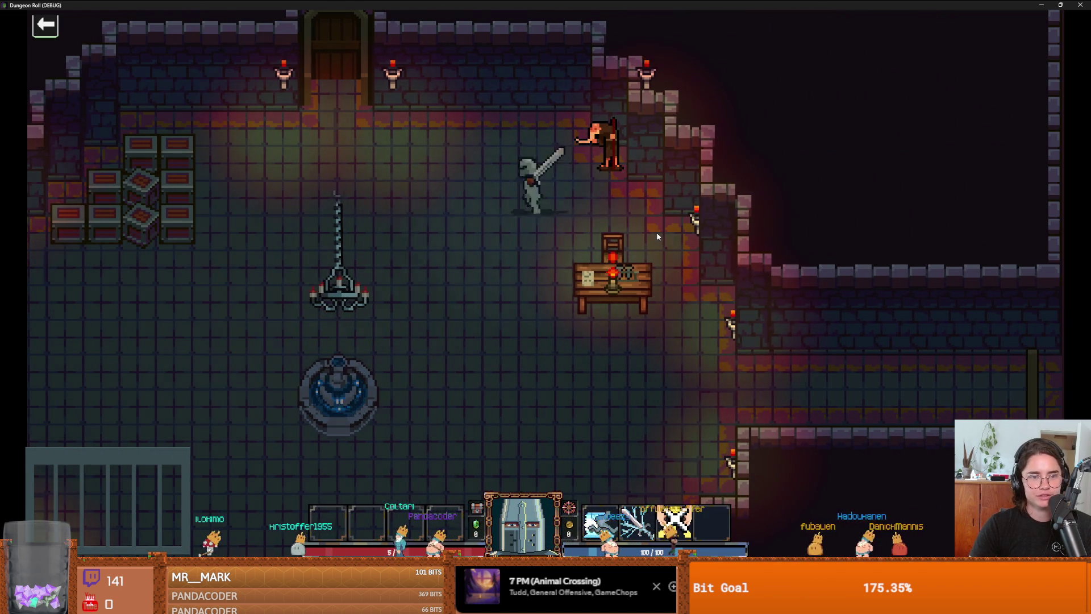
key("a")
key("w")
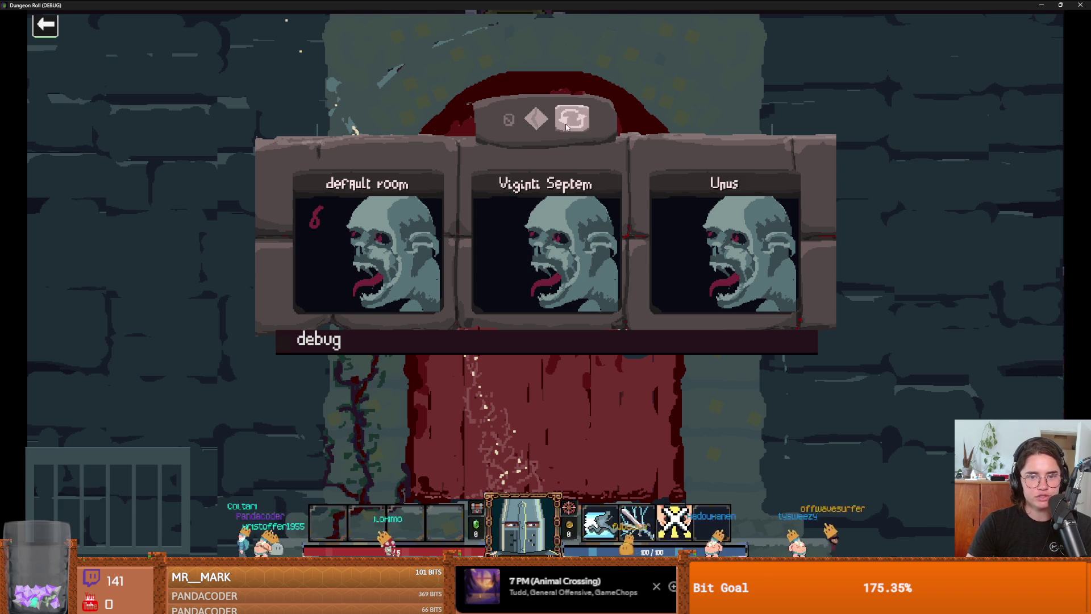
left_click(716, 240)
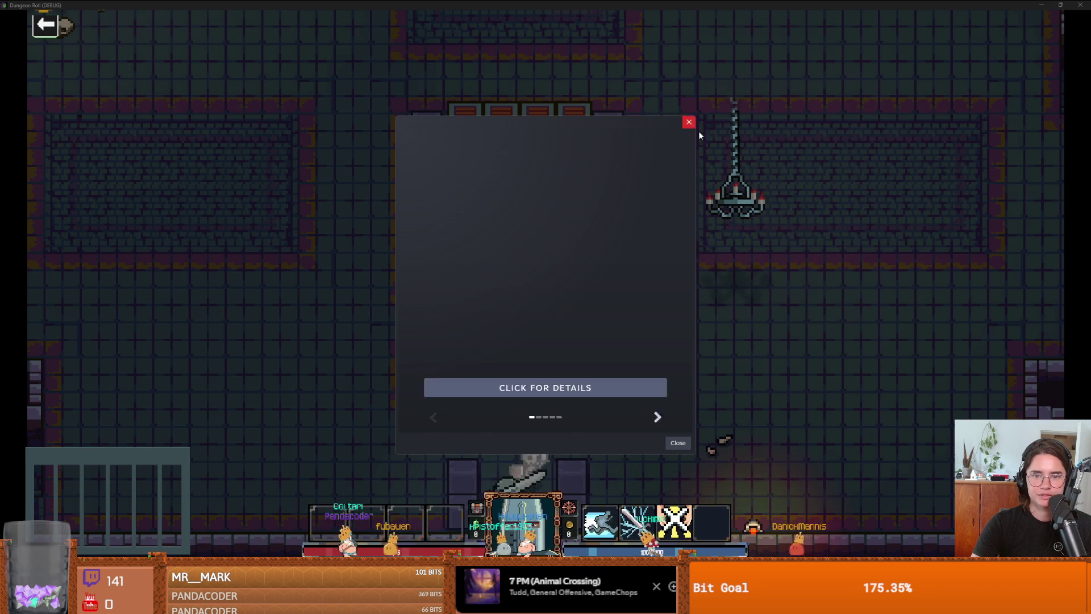
left_click(689, 122)
- Clear the skeletons with kill_all_monsters in the debug console, then view the inventory's bestiary page
key("a")
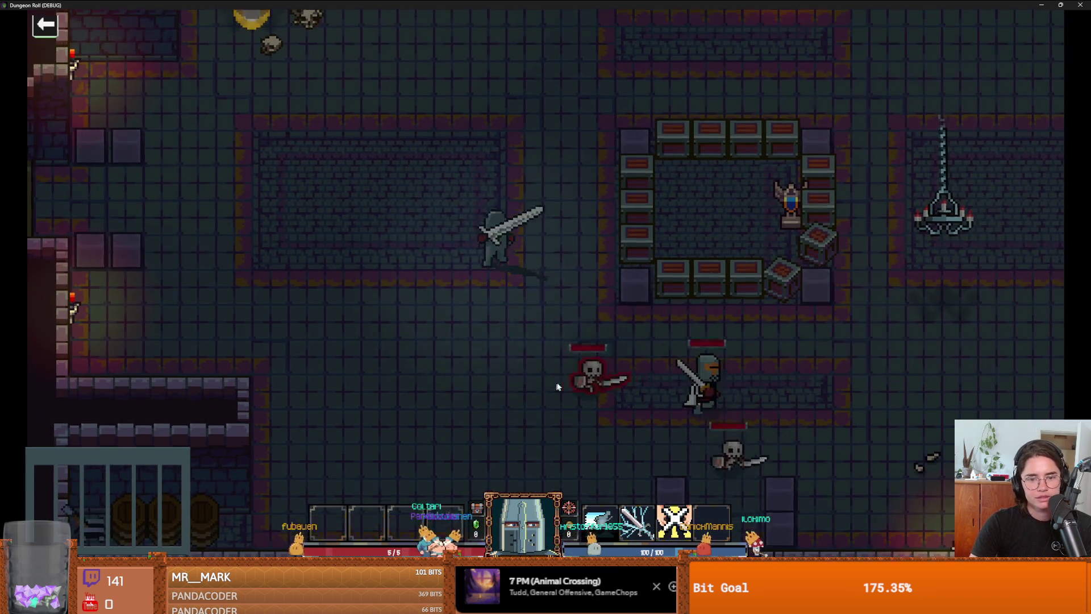
key("quoteleft")
key("Up")
key("Return")
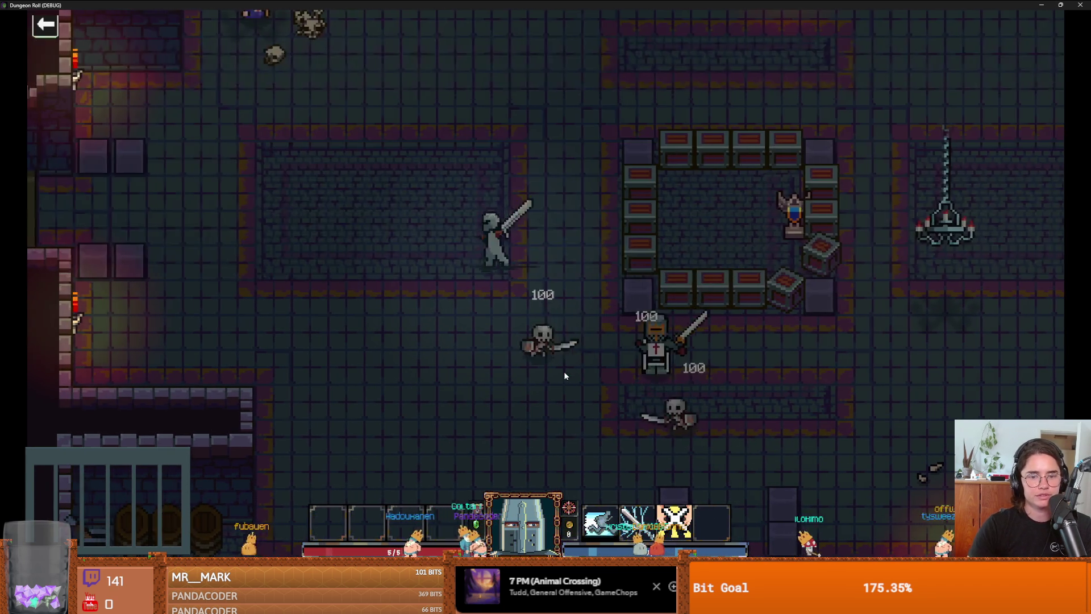
key("w")
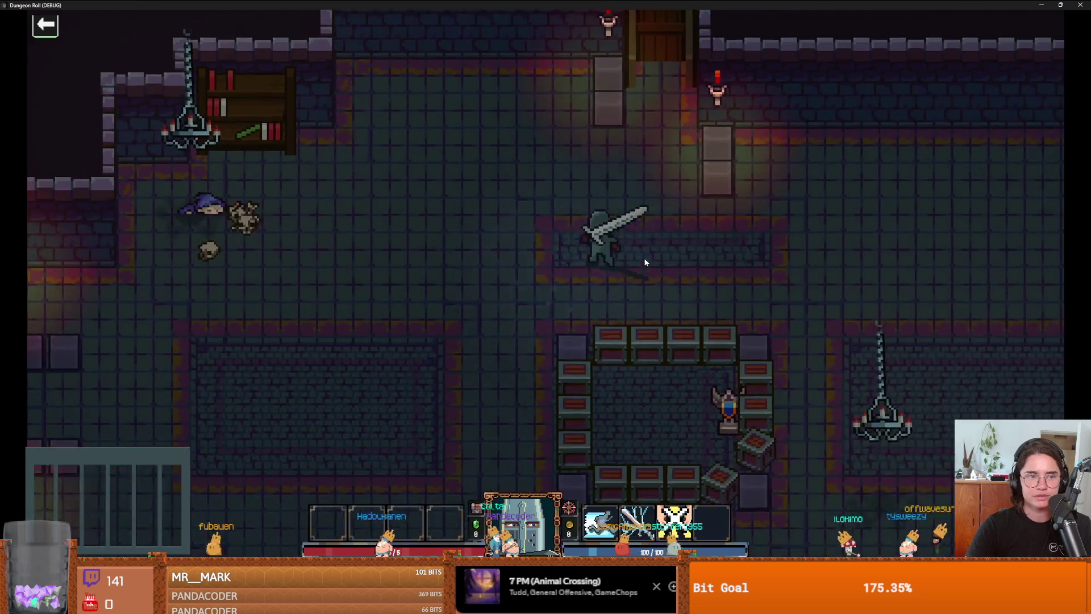
key("d")
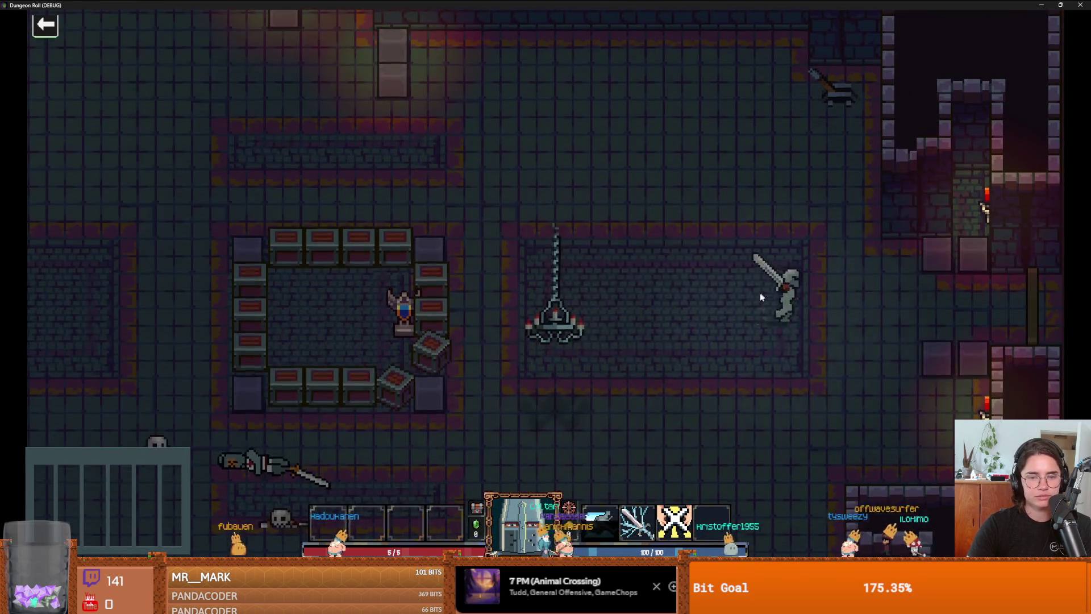
key("i")
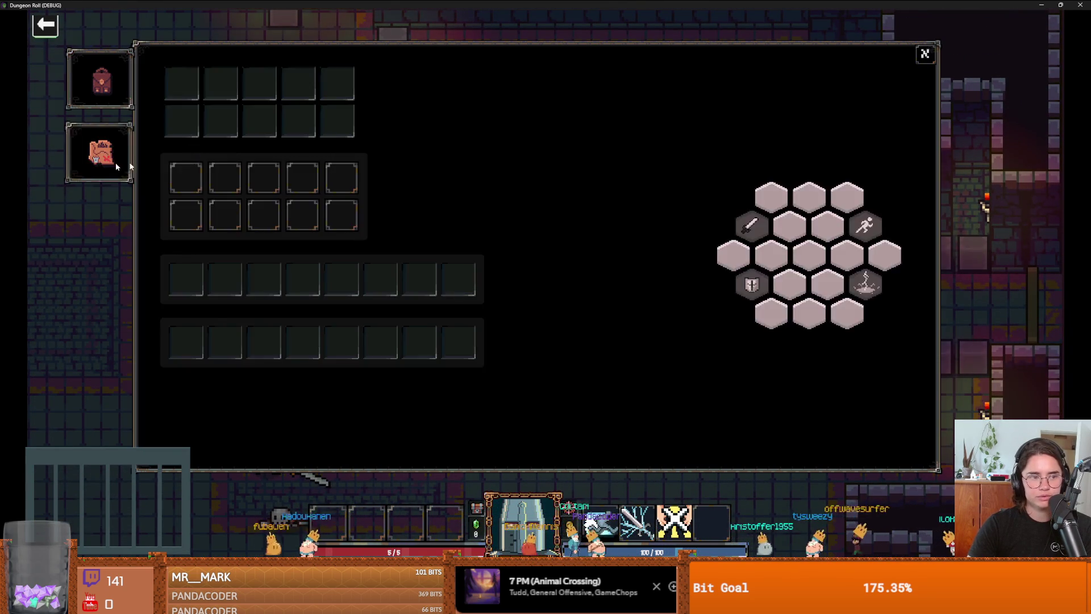
left_click(108, 161)
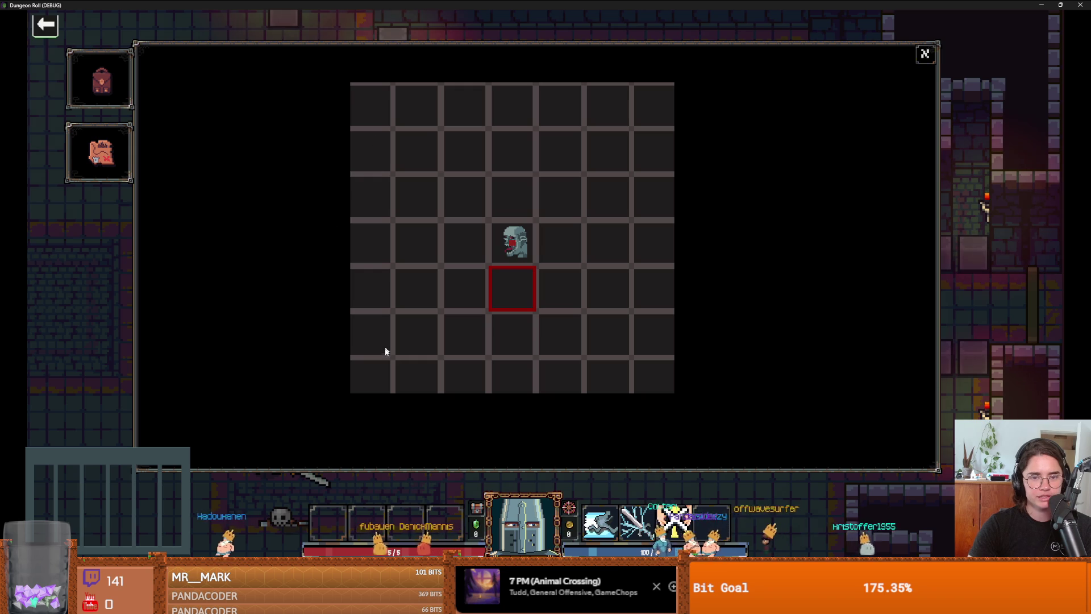
- Check the inventory, then choose the Sanctum Roboris room
key("i")
key("i")
key("d")
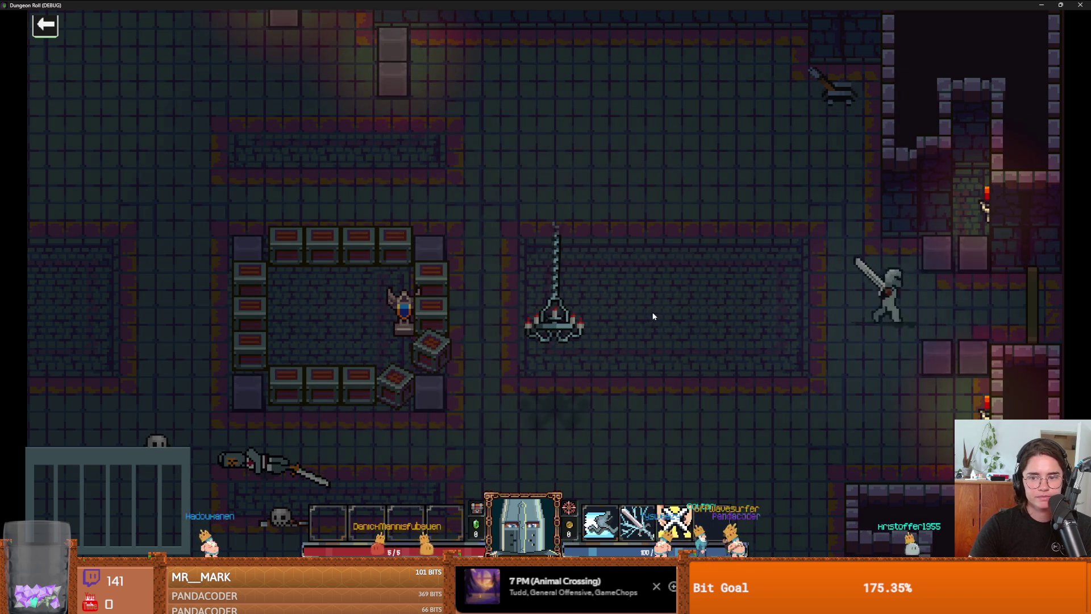
key("e")
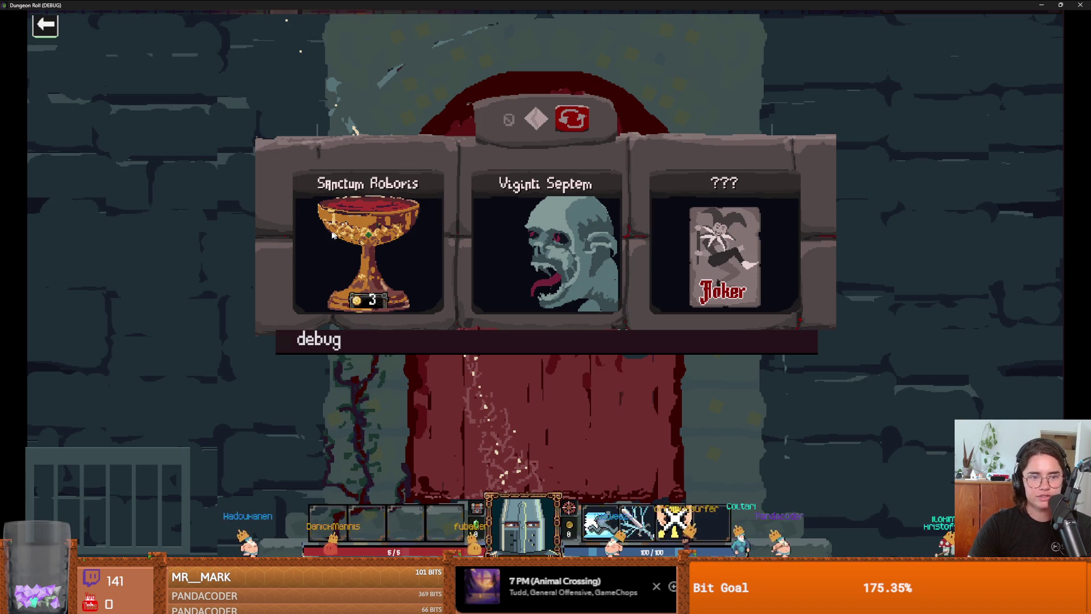
left_click(334, 235)
- Walk the knight to the east door, try it, and cancel the Unlock Door dialog
key("d")
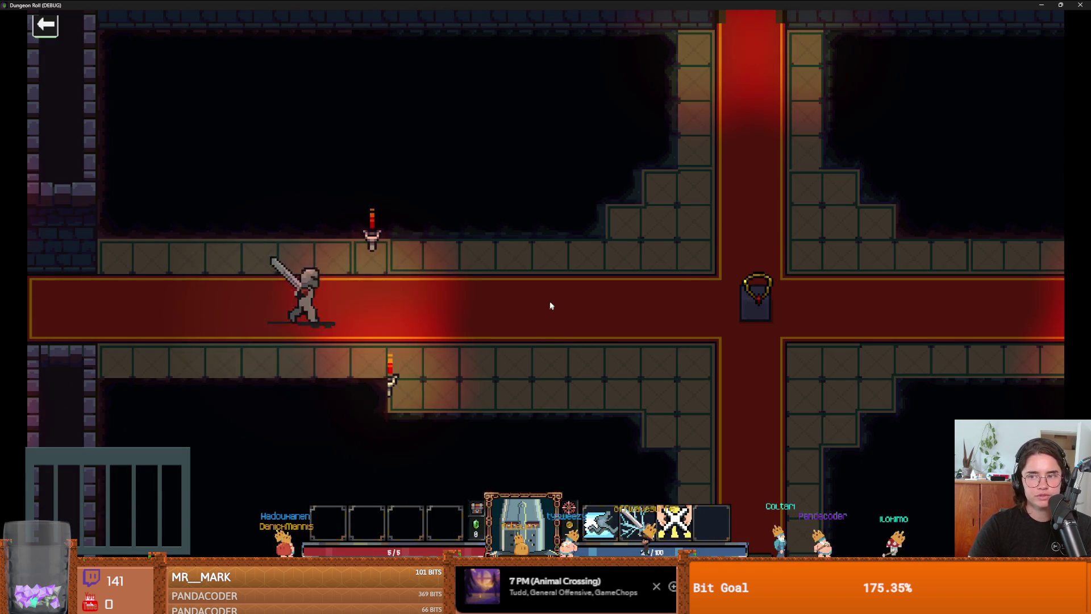
key("d")
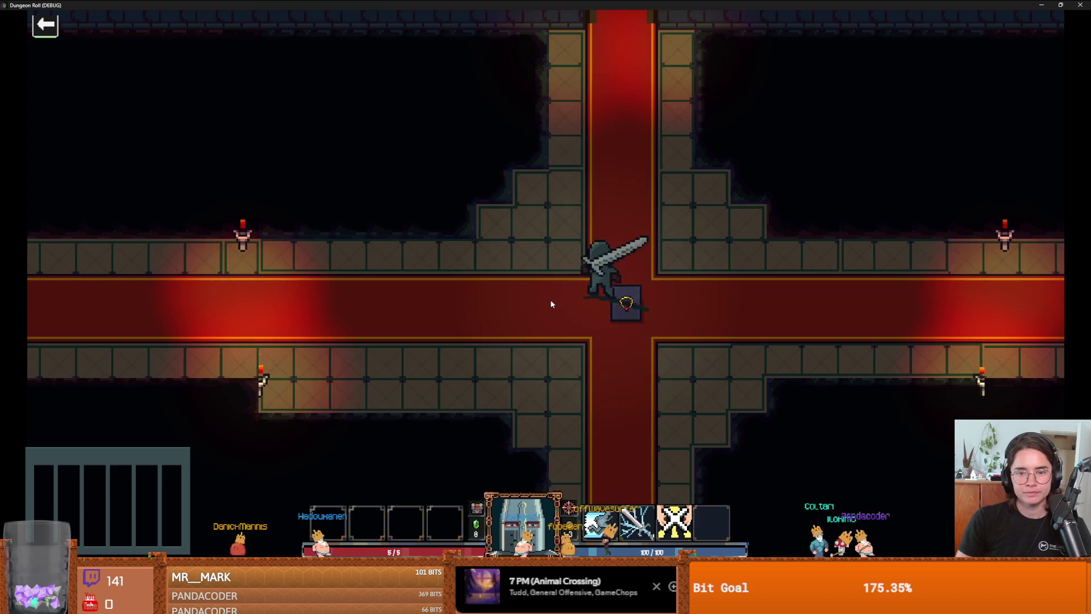
key("i")
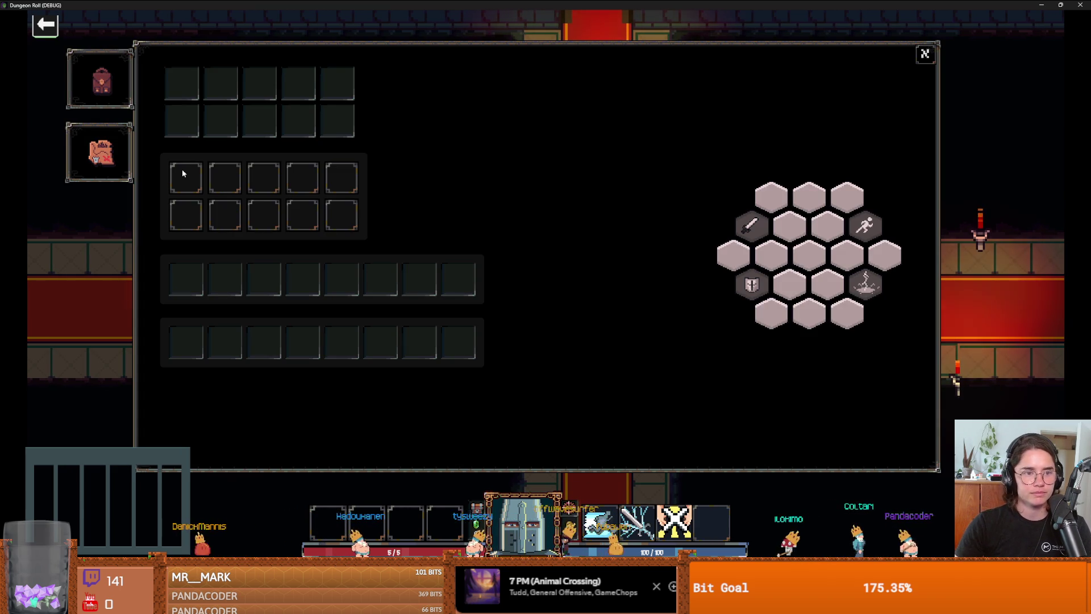
key("i")
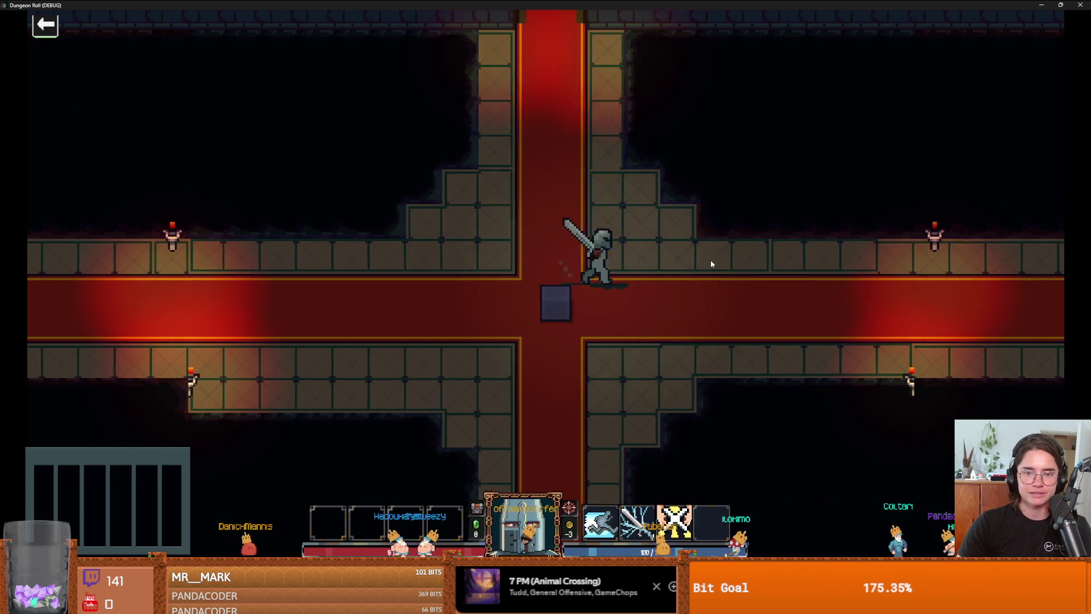
key("w")
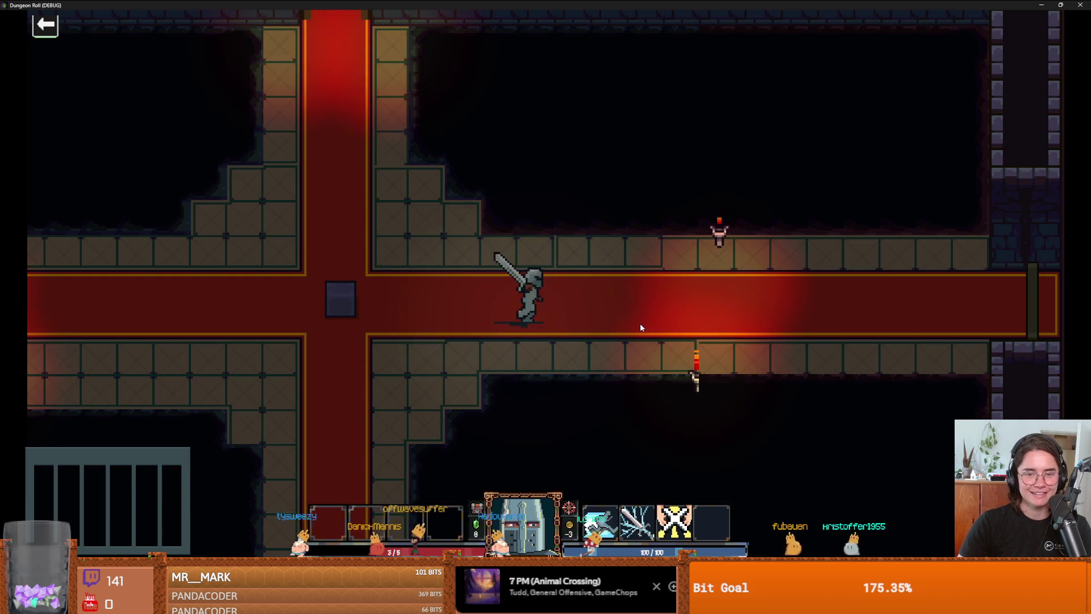
key("d")
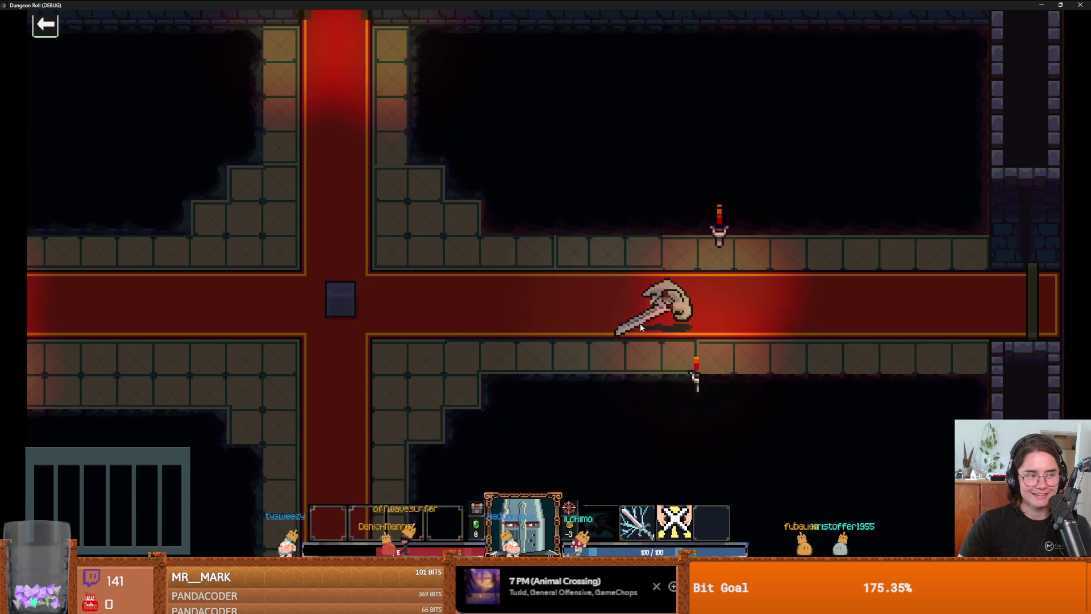
key("d")
key("e")
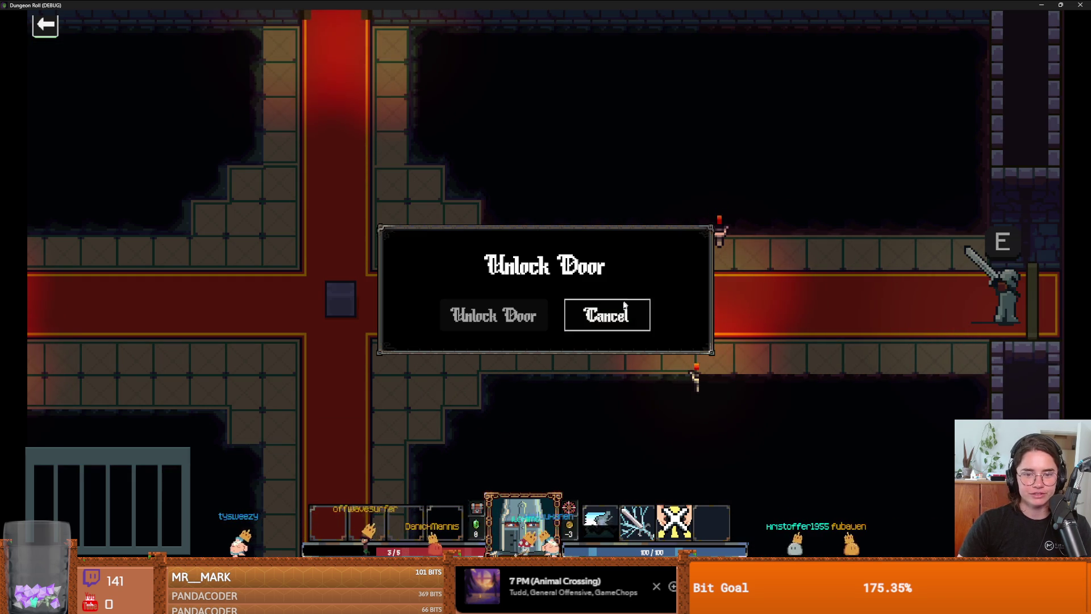
left_click(624, 305)
- Walk the knight back west to the south door and pick the next room
key("a")
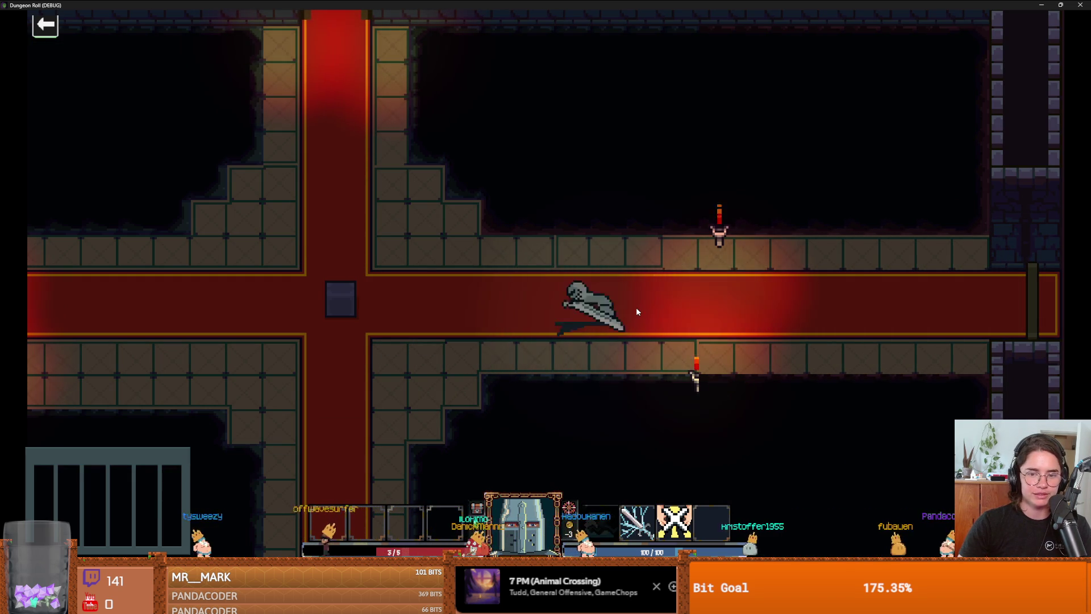
key("a")
key("w")
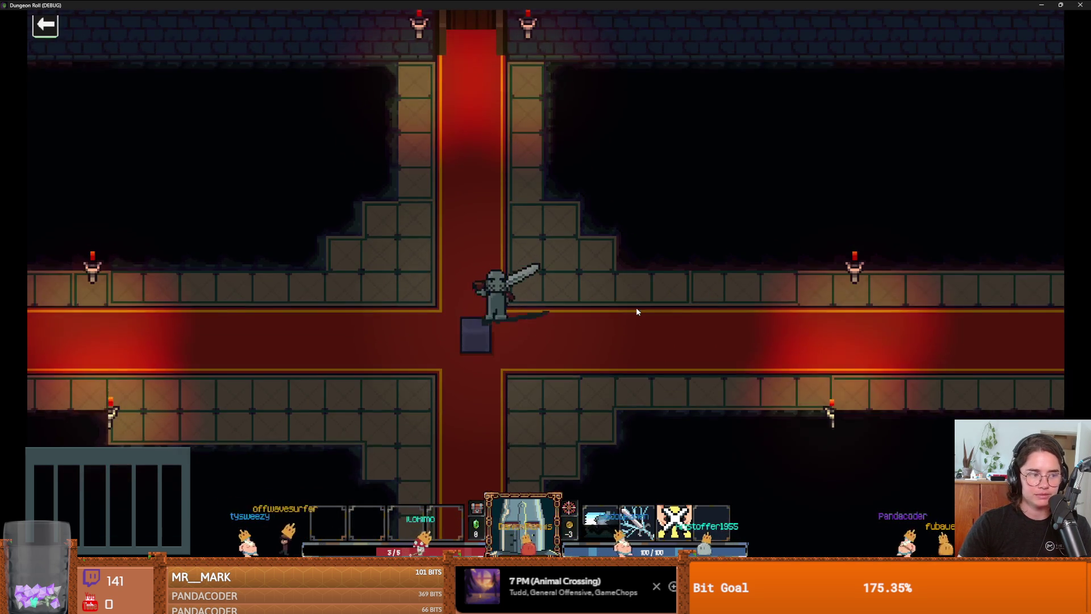
key("s")
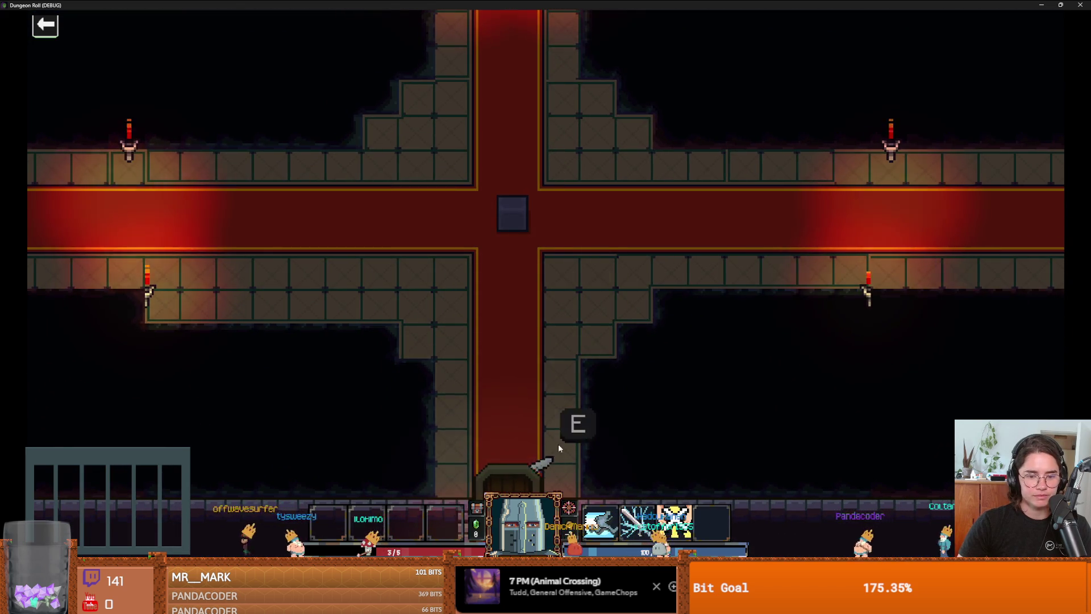
key("e")
left_click(575, 247)
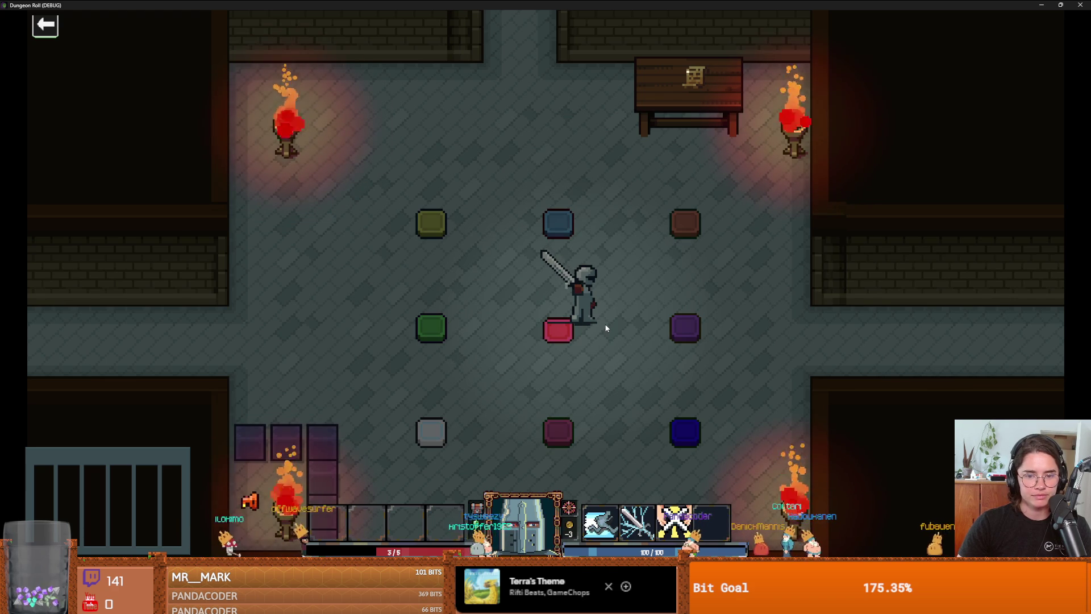
- Walk the knight across the coloured pads, changing the bottom-right pad's colour
key("a")
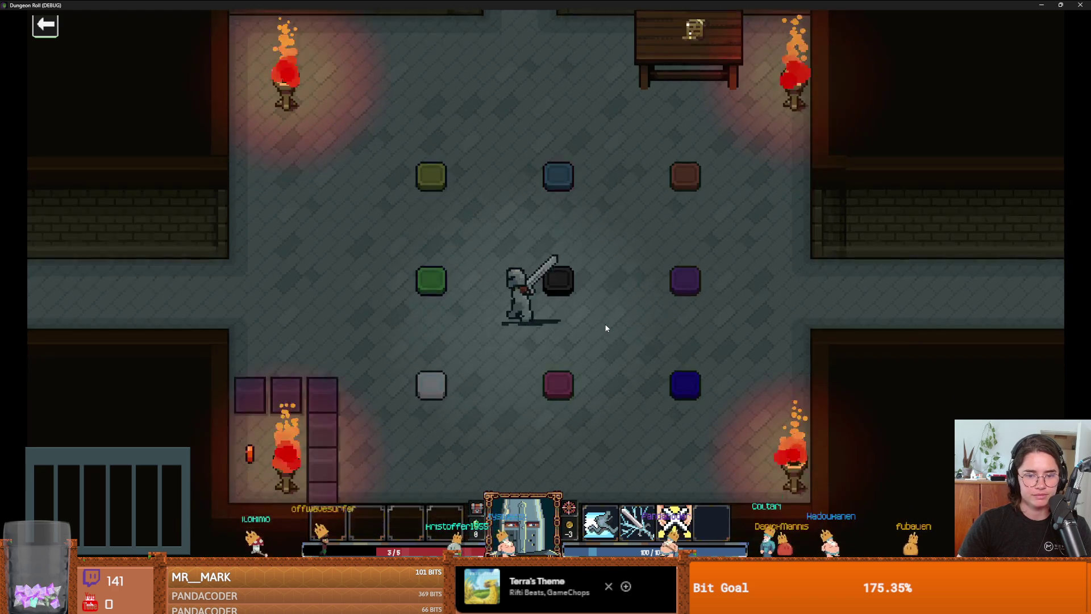
key("s")
key("a")
key("d")
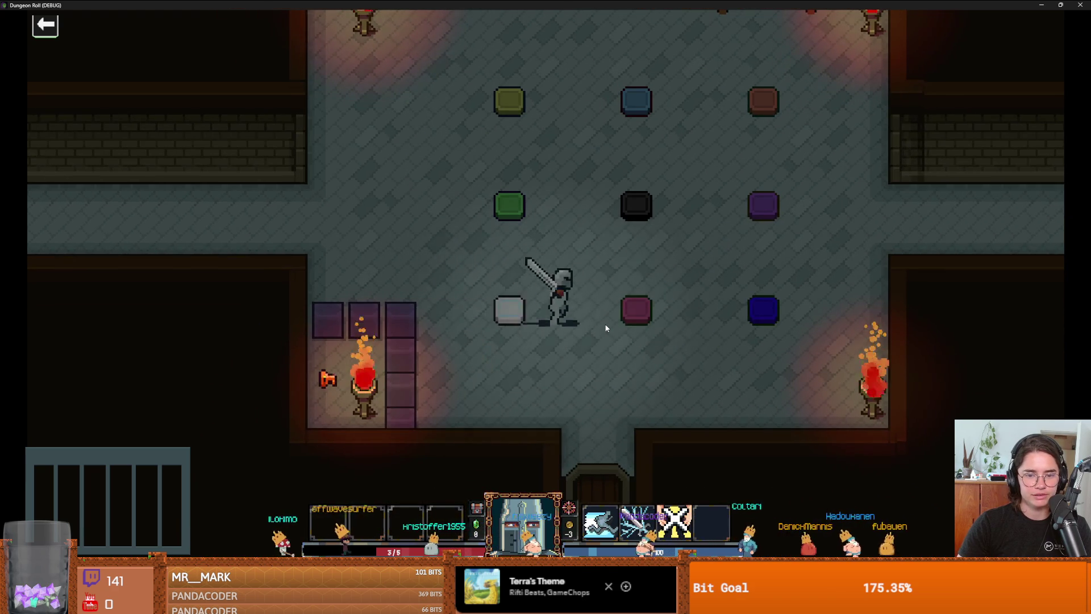
key("w")
key("a")
- Walk past the torch and key into the west corridor, then stop the running game
key("a")
key("d")
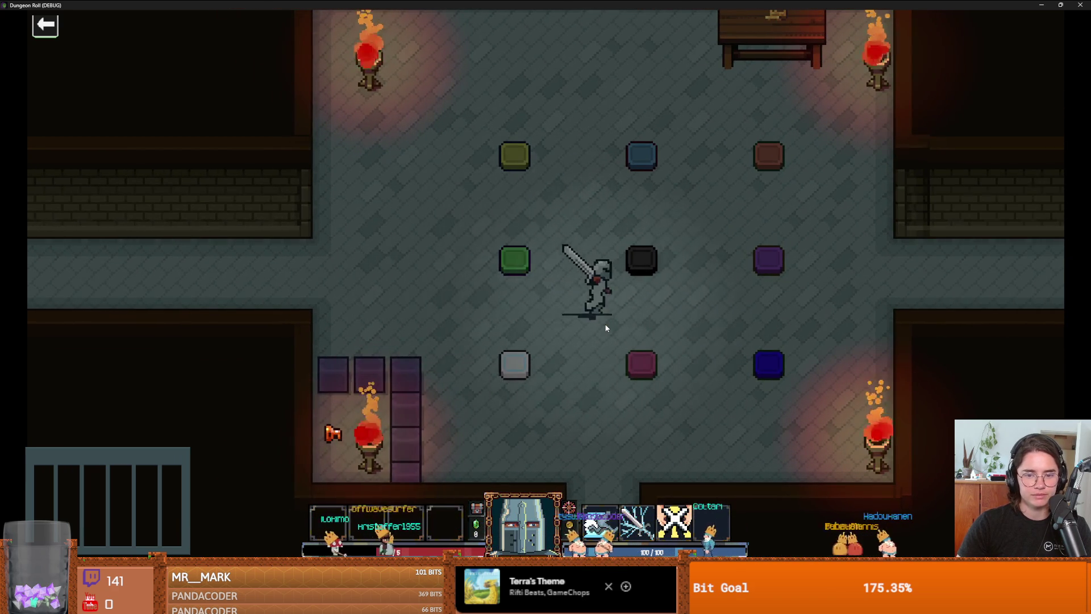
key("s")
key("w")
key("a")
key("s")
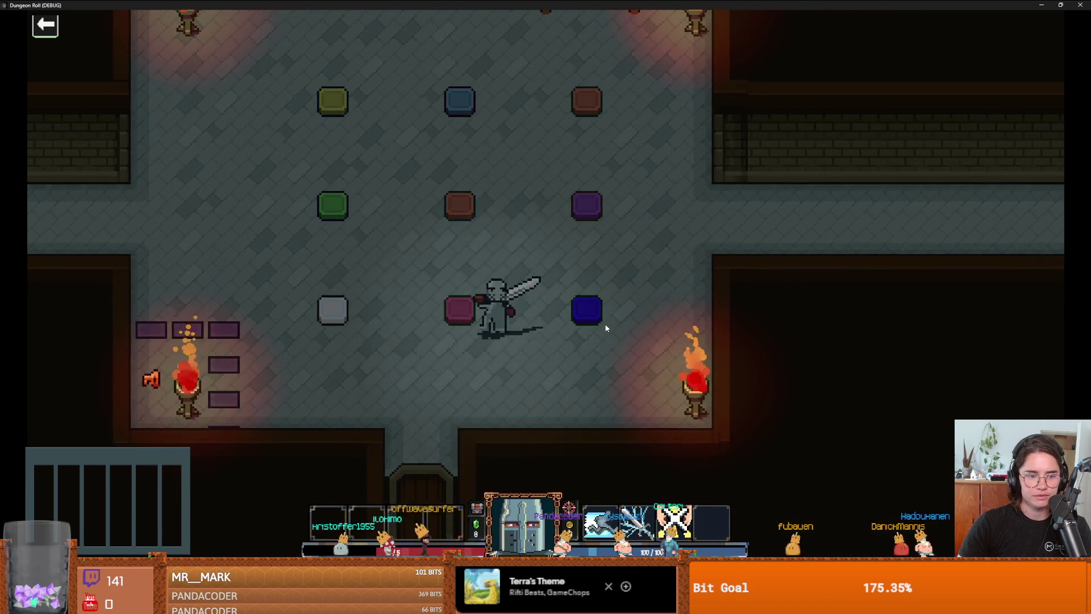
key("a")
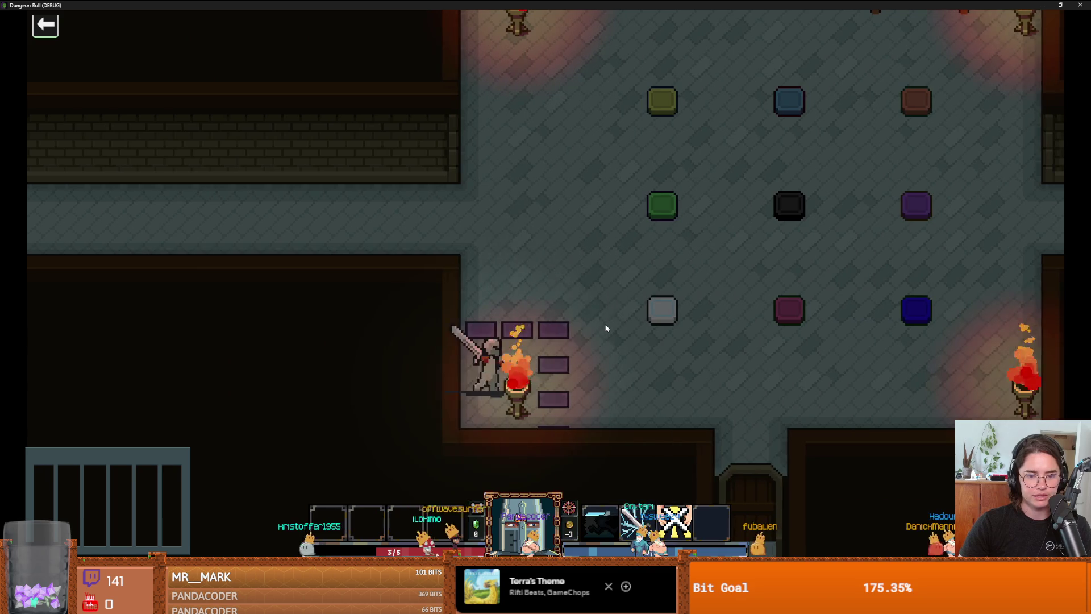
key("w")
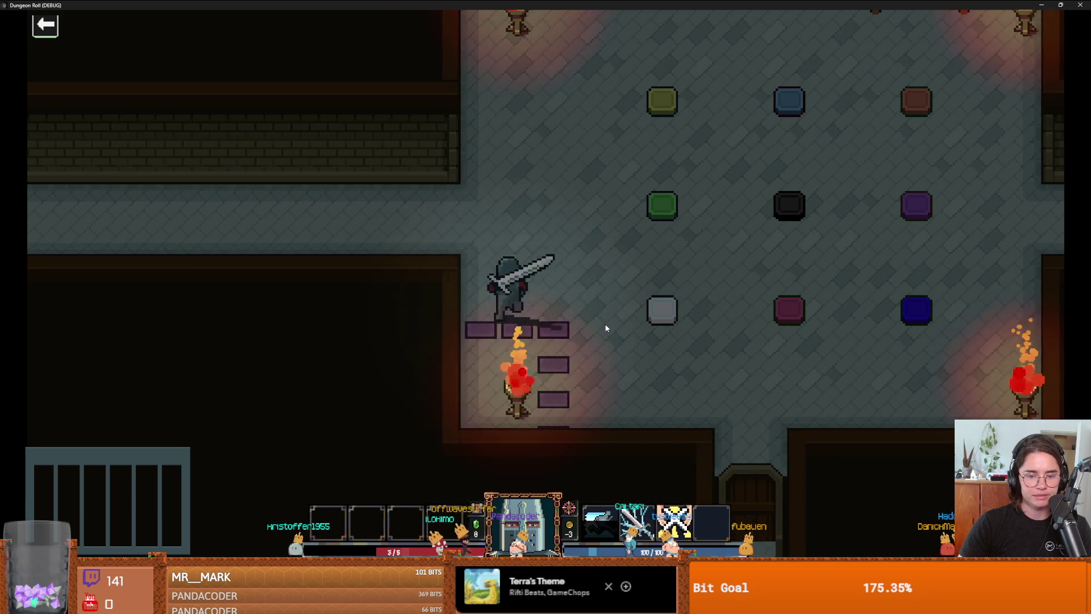
key("a")
key("super+Down")
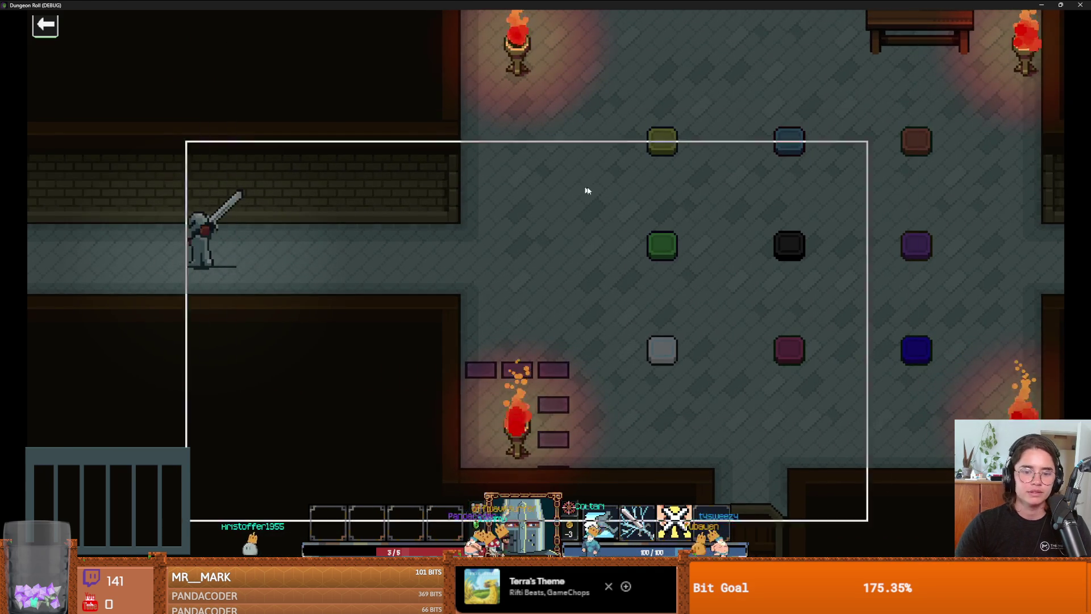
left_click(853, 159)
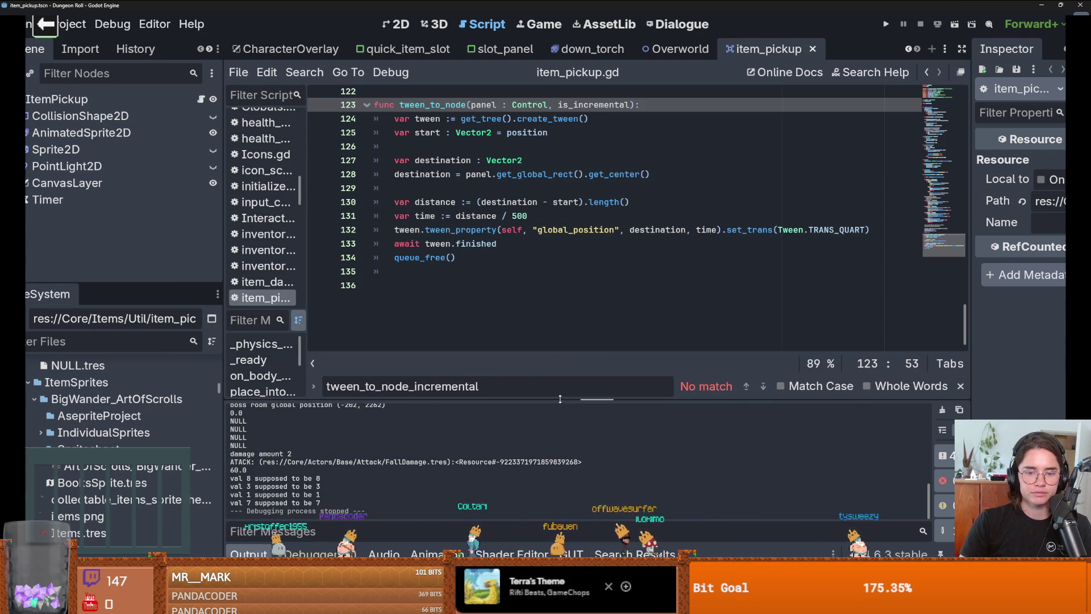
- Drag the dock splitter left to widen the item_pickup.gd script area
left_click_drag(226, 282, 143, 272)
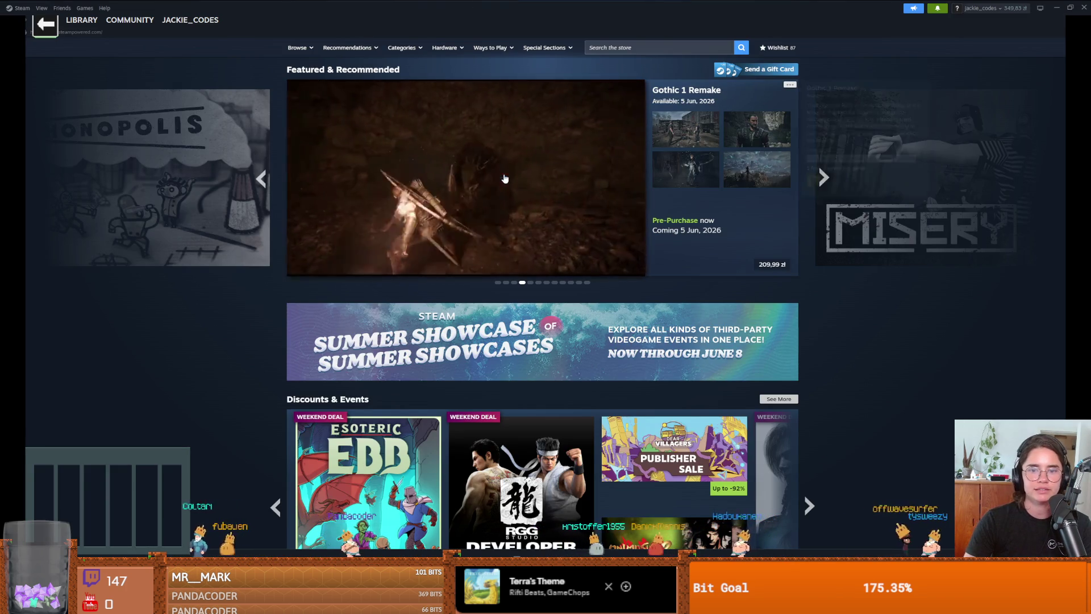
- Open the Gothic 1 Remake store page and highlight its 'unlock in approximately 3 hours' note
left_click(505, 179)
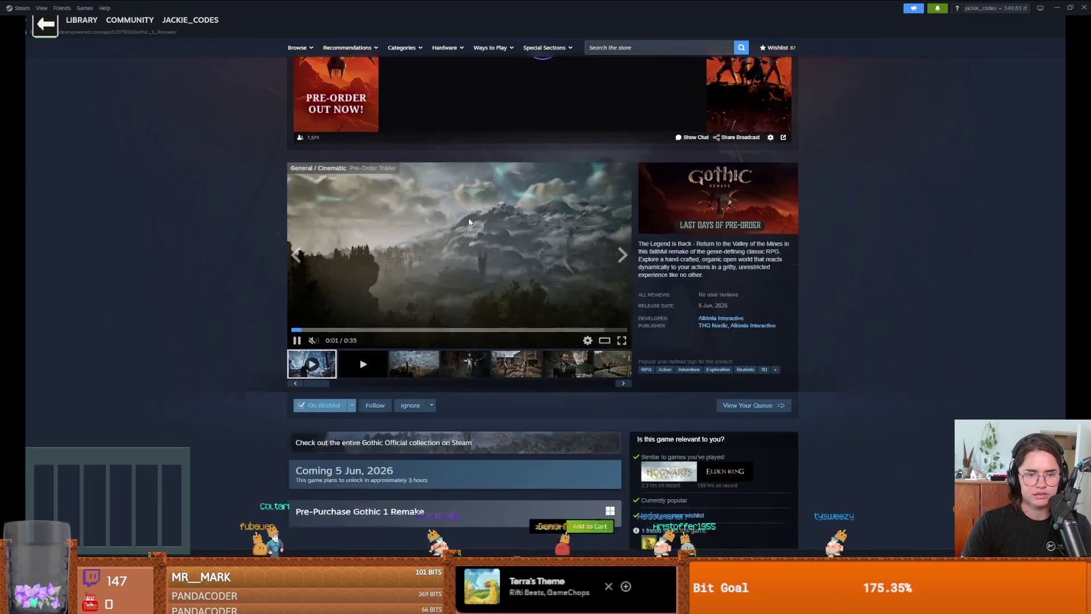
scroll(468, 221, "down", 1)
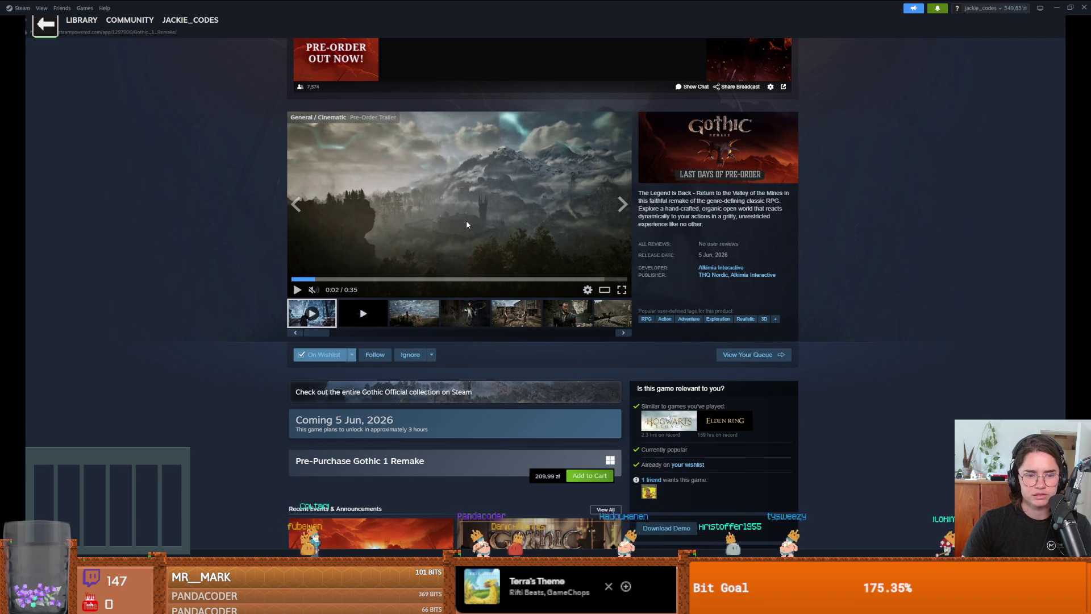
scroll(466, 224, "down", 3)
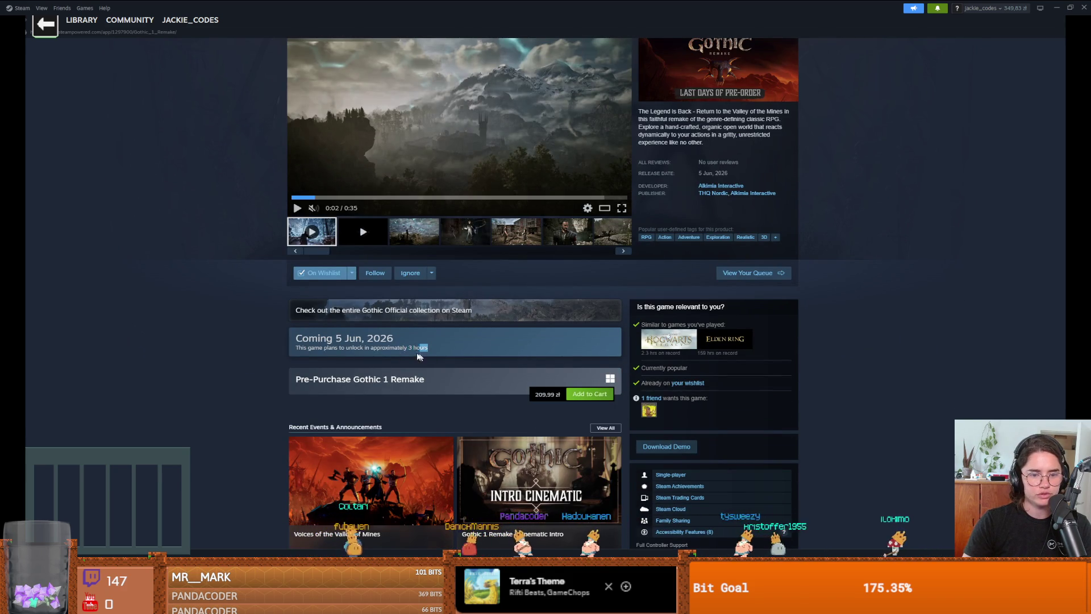
left_click_drag(347, 347, 404, 348)
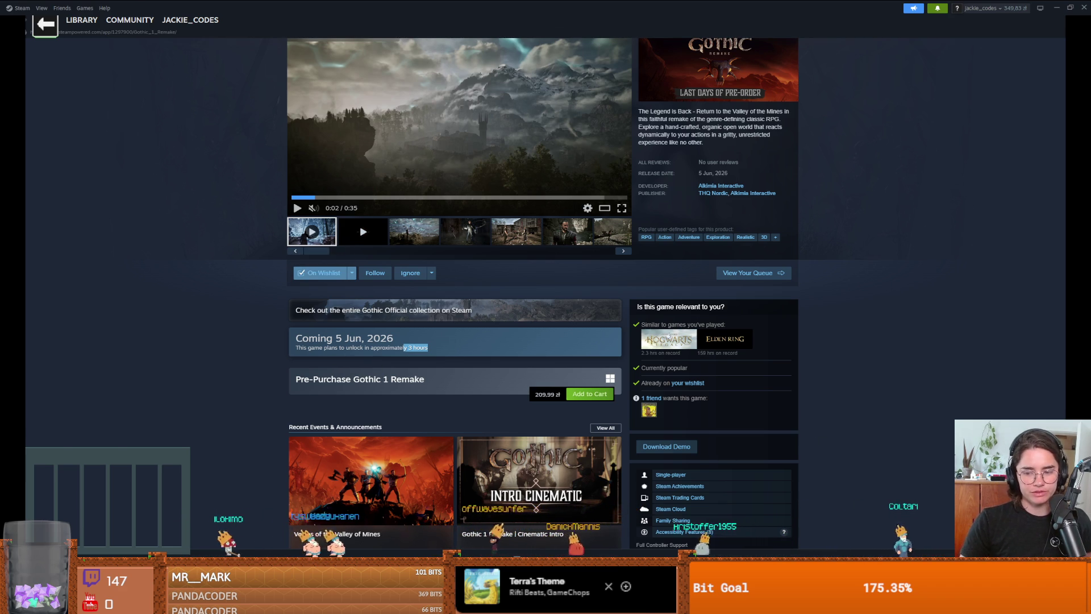
key("alt+Tab")
- Save item_pickup.gd with Ctrl+S and scroll back up through the script
left_click(570, 278)
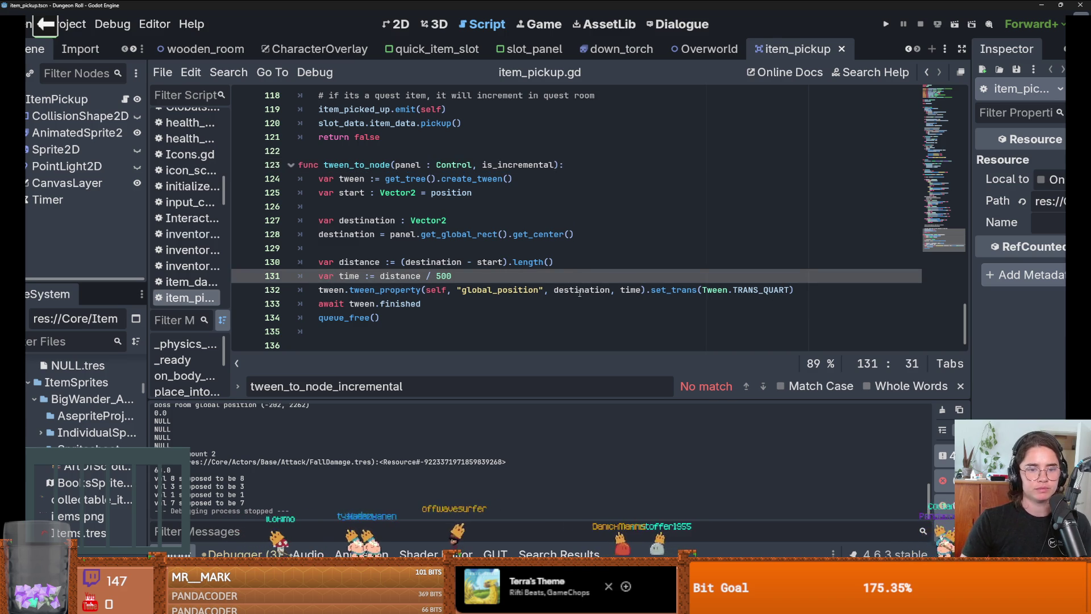
left_click(561, 234)
key("ctrl+s")
scroll(492, 247, "up", 2)
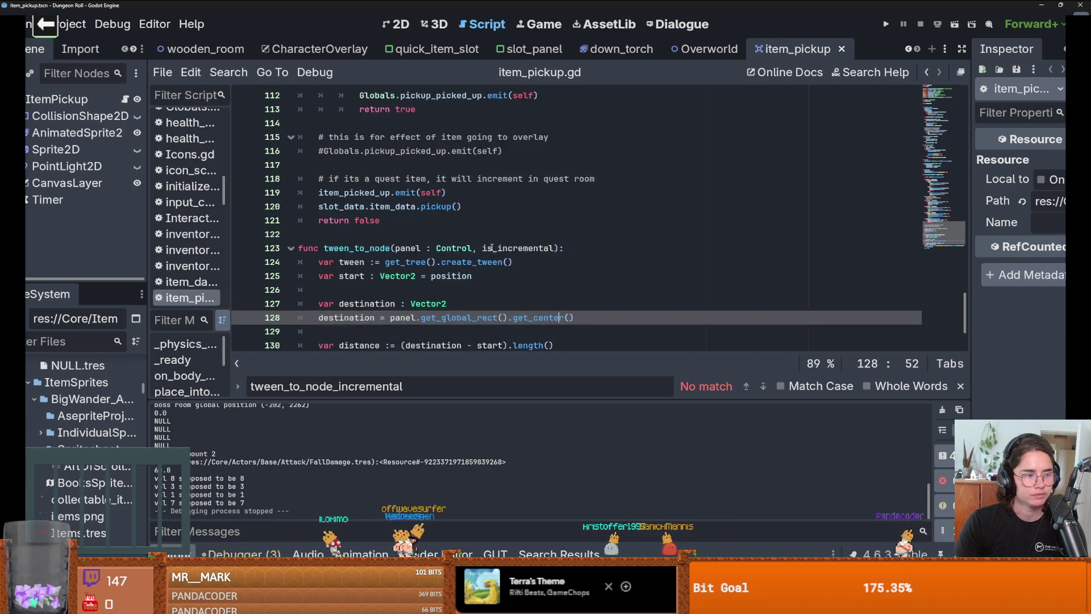
scroll(492, 248, "up", 3)
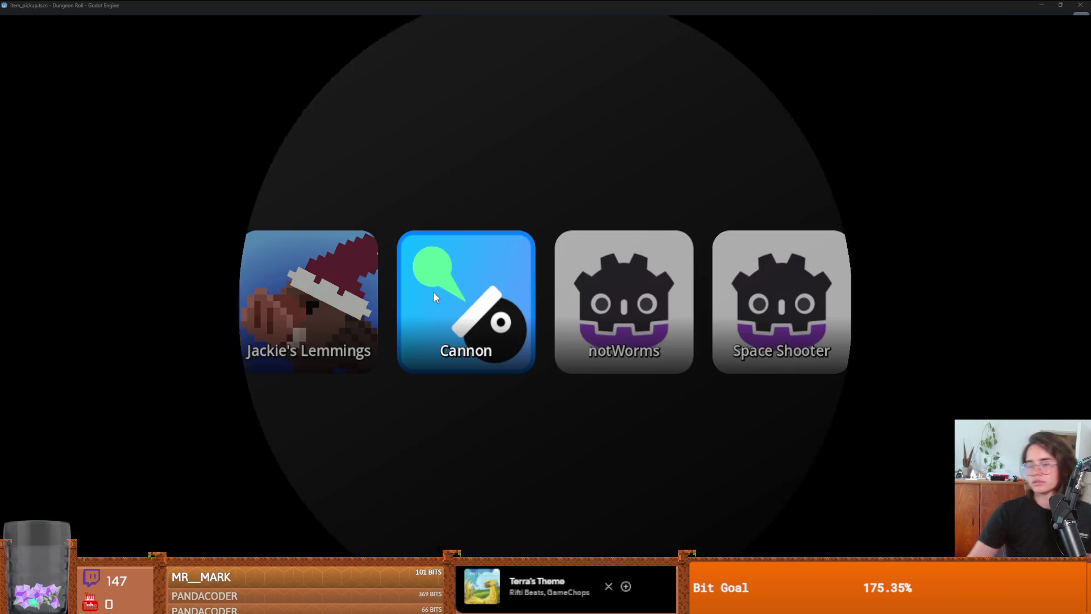
- Run the Cannon stream game, later exit it and start Jackie's Lemmings
left_click(434, 292)
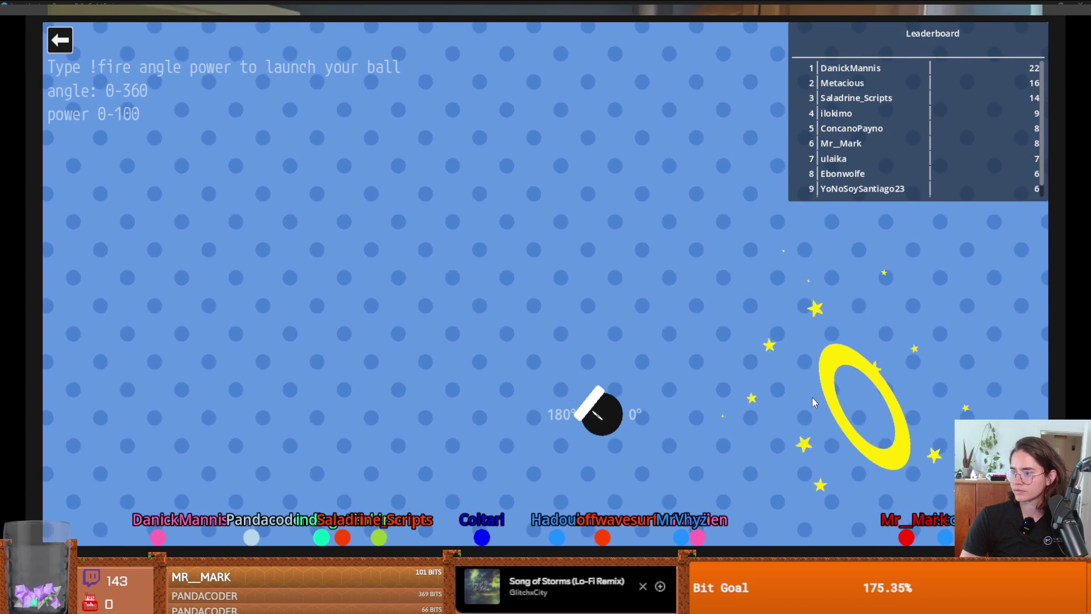
left_click(60, 40)
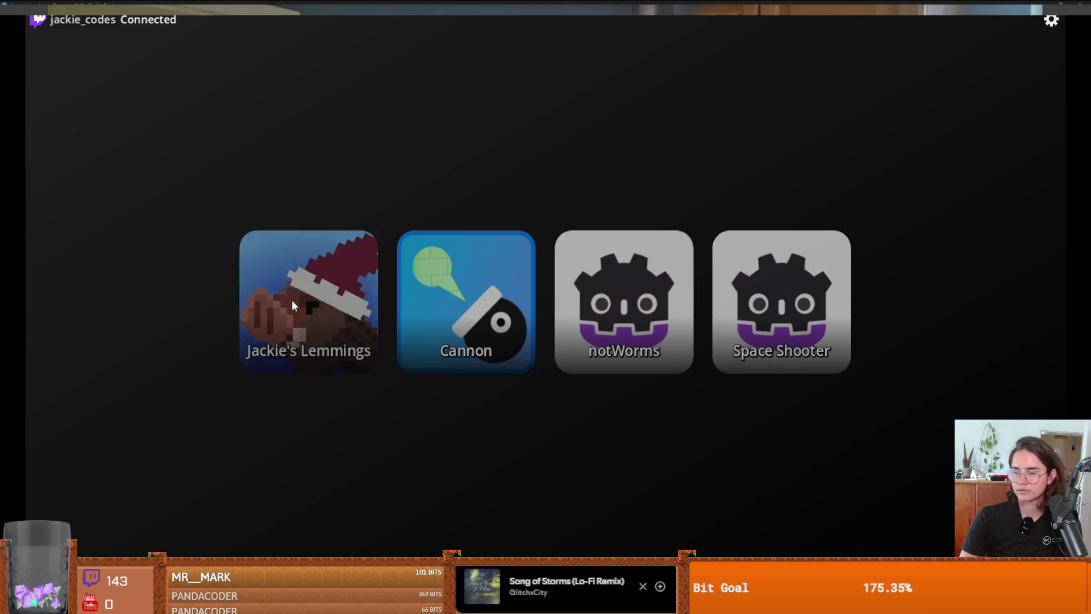
left_click(291, 299)
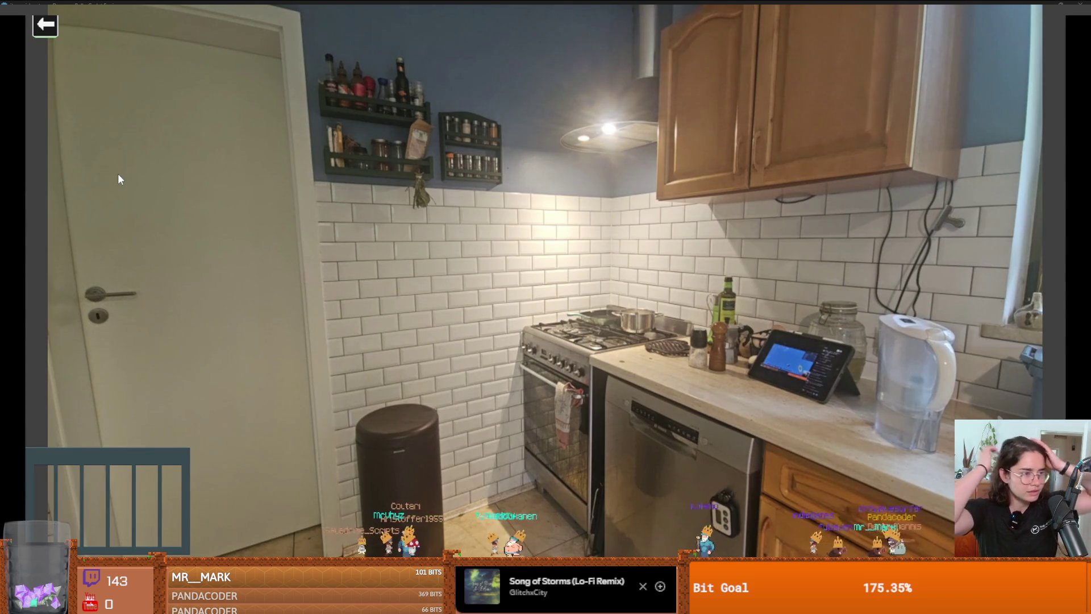